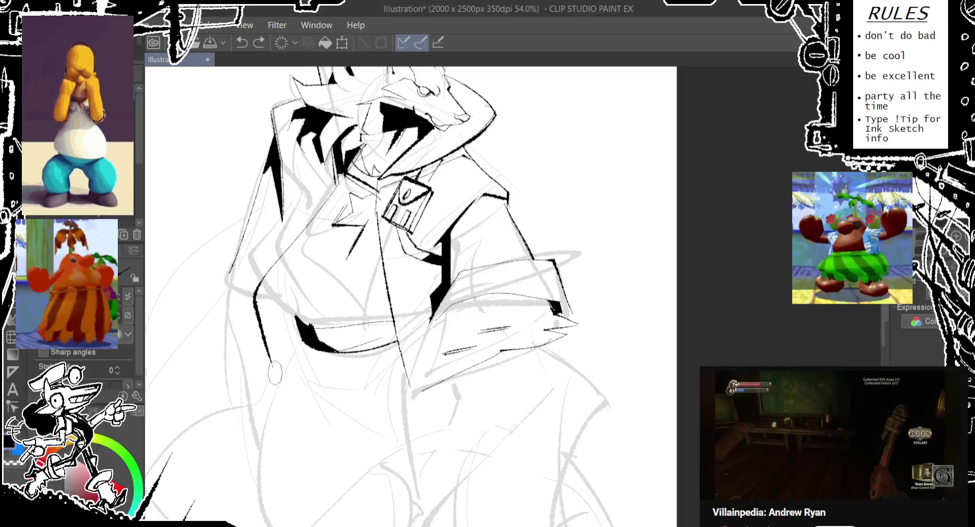
Step: Ink long pen strokes down the coat's left edge, undoing failed attempts
{"action": "key", "text": "ctrl+z"}
{"action": "left_click_drag", "start_coordinate": [338, 184], "coordinate": [292, 402]}
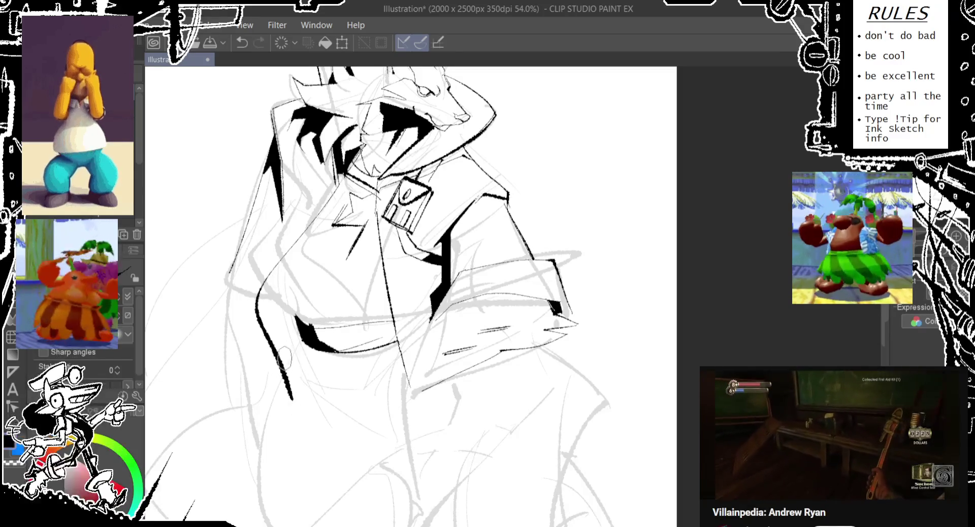
{"action": "key", "text": "ctrl+z"}
{"action": "mouse_move", "coordinate": [339, 173]}
{"action": "left_mouse_down"}
{"action": "mouse_move", "coordinate": [274, 354]}
{"action": "mouse_move", "coordinate": [285, 370]}
{"action": "left_mouse_up"}
{"action": "key", "text": "ctrl+z"}
{"action": "left_click_drag", "start_coordinate": [266, 299], "coordinate": [283, 366]}
{"action": "left_click_drag", "start_coordinate": [339, 172], "coordinate": [267, 299]}
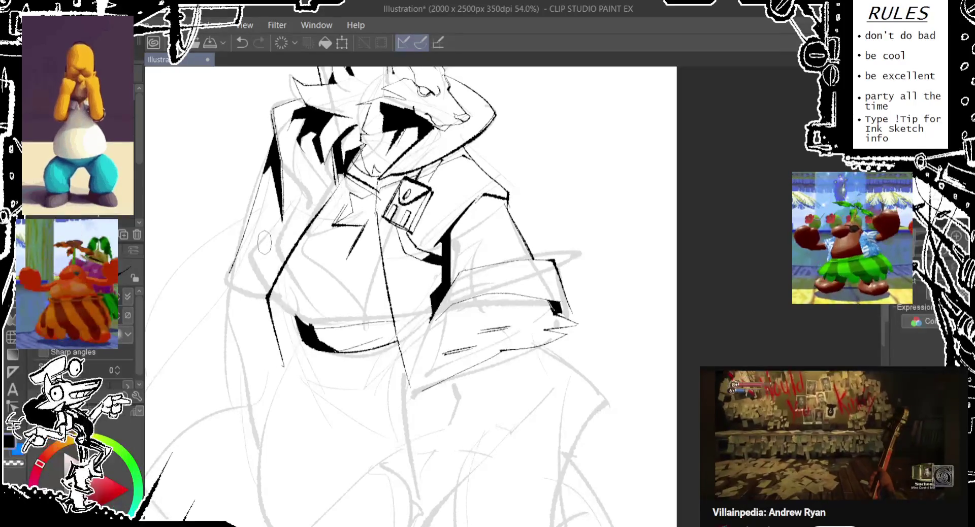
Step: Refine shorter ink strokes along the coat's left edge, discarding rejected ones
{"action": "left_click_drag", "start_coordinate": [286, 203], "coordinate": [231, 340]}
{"action": "key", "text": "ctrl+z"}
{"action": "left_click_drag", "start_coordinate": [289, 200], "coordinate": [243, 292]}
{"action": "key", "text": "ctrl+z"}
{"action": "left_click_drag", "start_coordinate": [291, 199], "coordinate": [241, 299]}
{"action": "left_click_drag", "start_coordinate": [285, 182], "coordinate": [263, 287]}
{"action": "key", "text": "ctrl+z"}
{"action": "left_click_drag", "start_coordinate": [264, 176], "coordinate": [277, 375]}
{"action": "key", "text": "ctrl+z"}
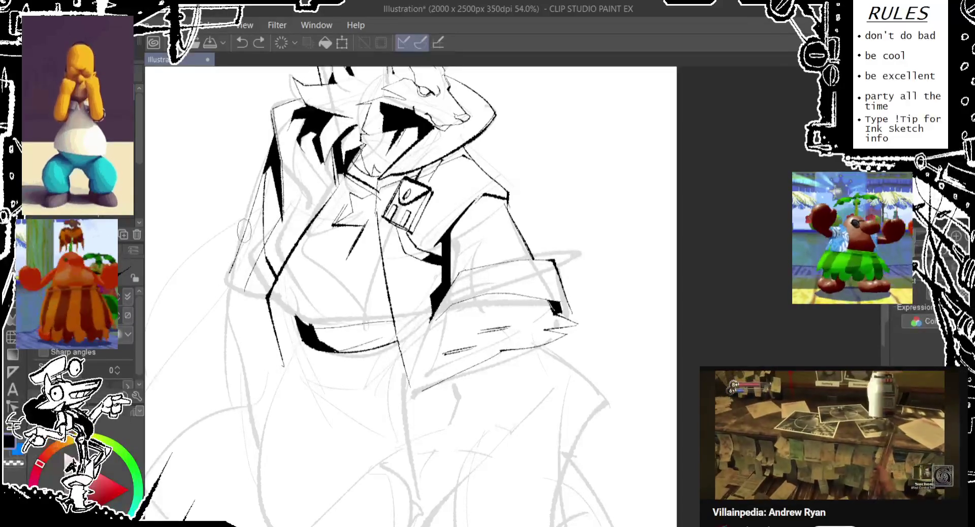
{"action": "mouse_move", "coordinate": [231, 233]}
{"action": "left_mouse_down"}
{"action": "mouse_move", "coordinate": [211, 295]}
{"action": "mouse_move", "coordinate": [278, 356]}
{"action": "mouse_move", "coordinate": [216, 276]}
{"action": "left_mouse_up"}
{"action": "key", "text": "ctrl+z"}
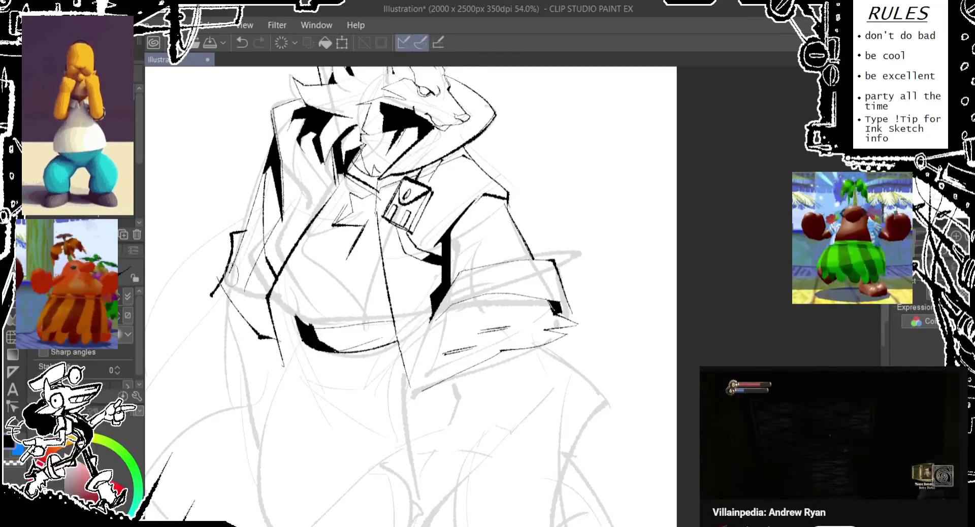
Step: Fill the region beside the coat's left edge solid black, then undo trial strokes
{"action": "key", "text": "g"}
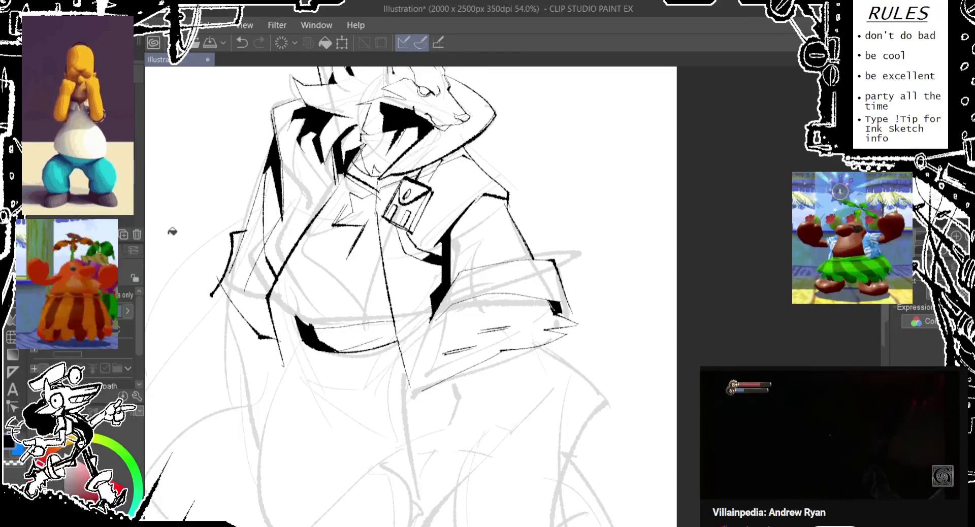
{"action": "left_click", "coordinate": [257, 246]}
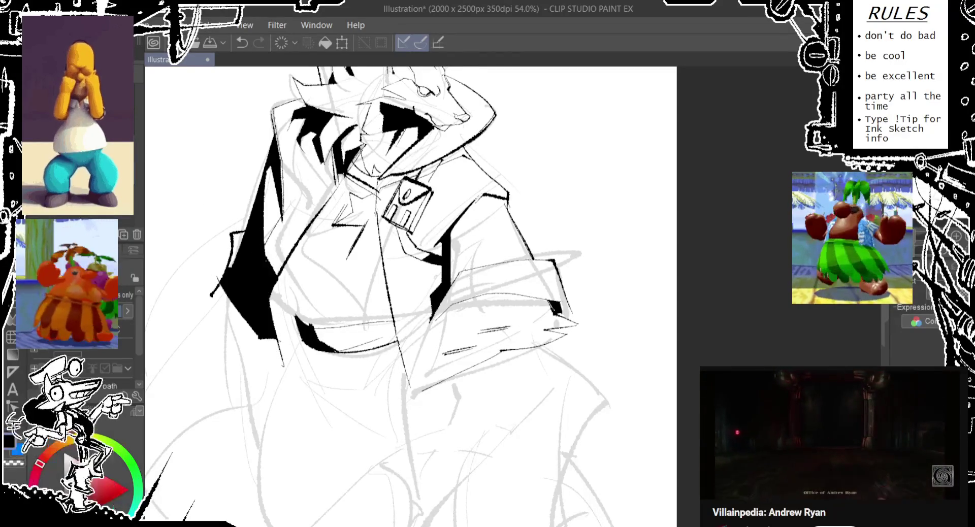
{"action": "key", "text": "p"}
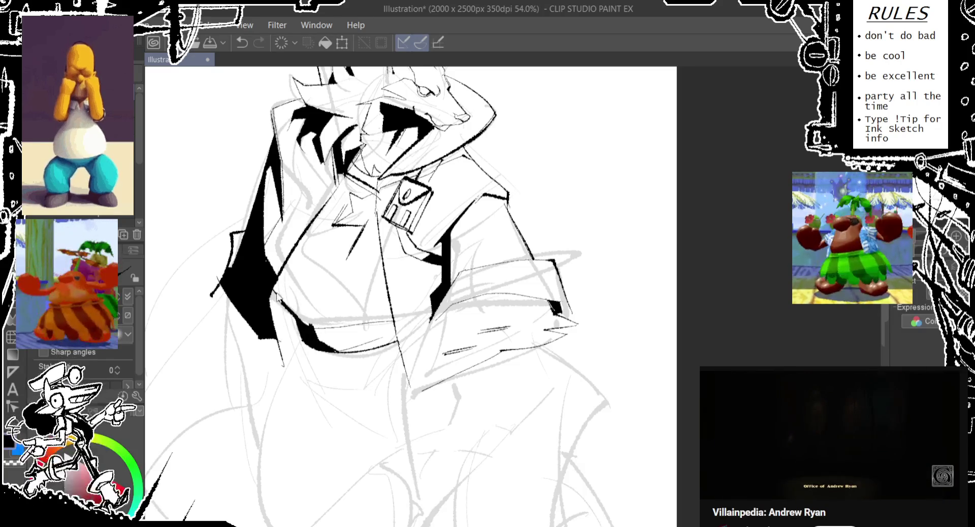
{"action": "key", "text": "ctrl+z"}
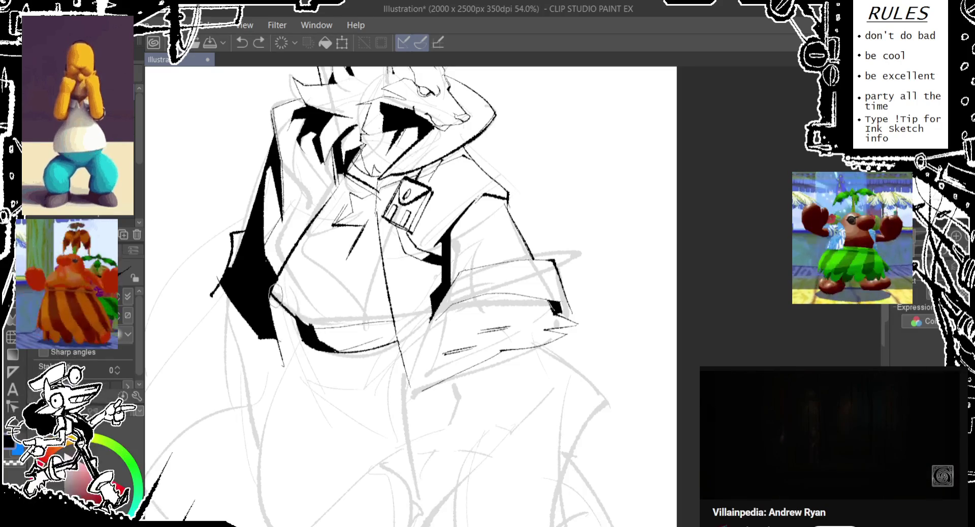
{"action": "key", "text": "ctrl+z"}
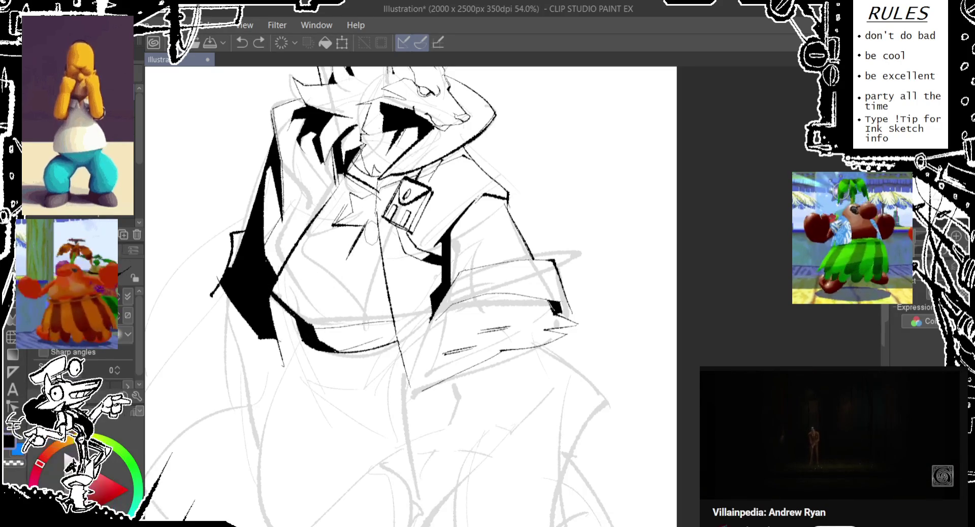
{"action": "mouse_move", "coordinate": [369, 234]}
{"action": "left_mouse_down"}
{"action": "mouse_move", "coordinate": [351, 299]}
{"action": "mouse_move", "coordinate": [302, 218]}
{"action": "mouse_move", "coordinate": [332, 294]}
{"action": "mouse_move", "coordinate": [380, 254]}
{"action": "mouse_move", "coordinate": [329, 292]}
{"action": "mouse_move", "coordinate": [305, 228]}
{"action": "left_mouse_up"}
{"action": "key", "text": "ctrl+z"}
{"action": "key", "text": "ctrl+z"}
{"action": "key", "text": "ctrl+z"}
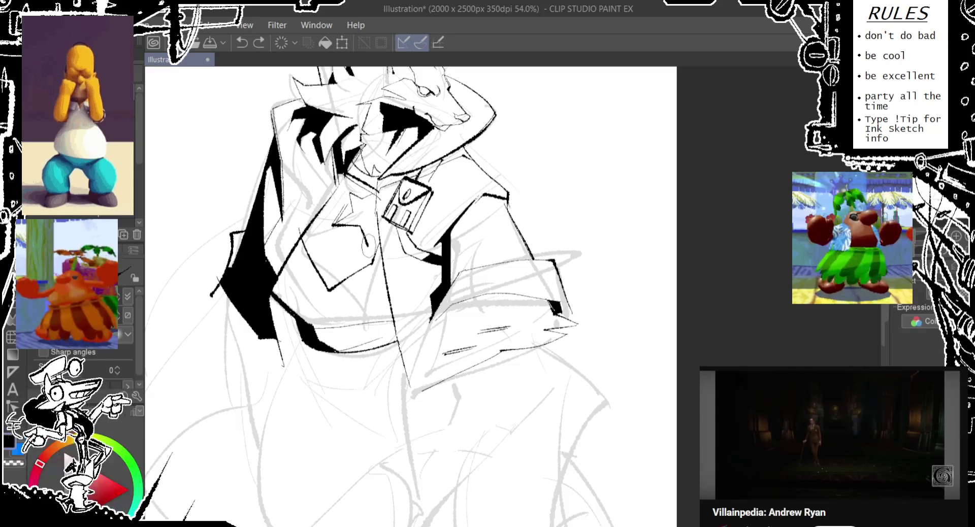
Step: Draw and discard small trial strokes and loops on the wolf's chest
{"action": "left_click_drag", "start_coordinate": [363, 245], "coordinate": [373, 257]}
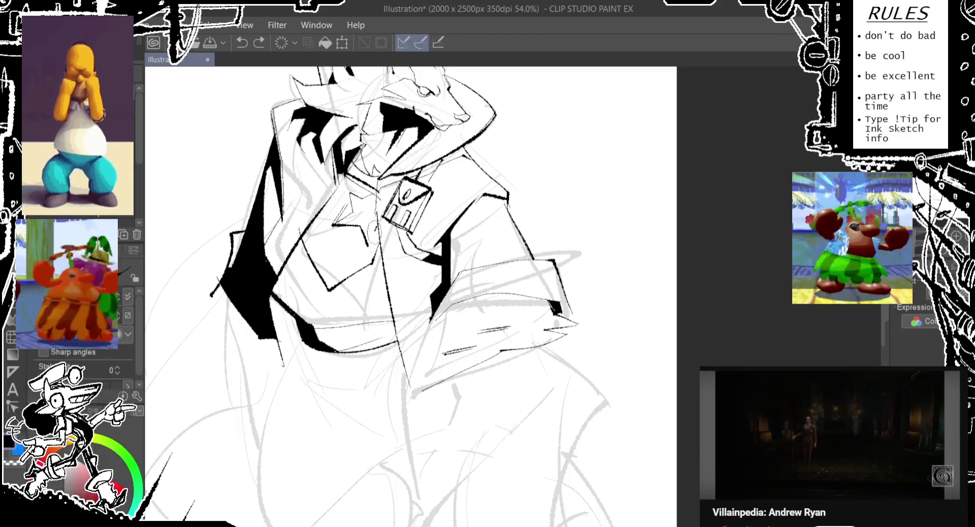
{"action": "left_click_drag", "start_coordinate": [362, 246], "coordinate": [369, 257]}
{"action": "key", "text": "ctrl+z"}
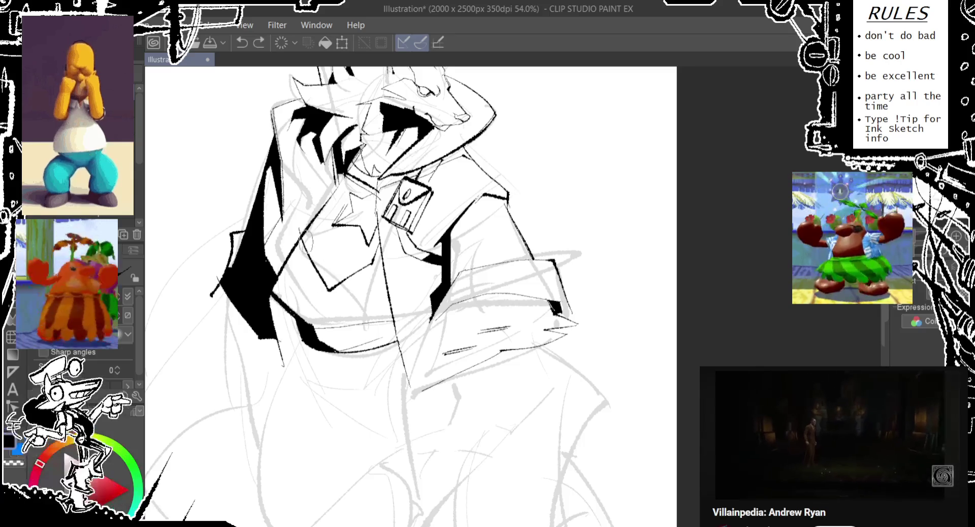
{"action": "mouse_move", "coordinate": [307, 224]}
{"action": "left_mouse_down"}
{"action": "mouse_move", "coordinate": [299, 249]}
{"action": "mouse_move", "coordinate": [356, 272]}
{"action": "left_mouse_up"}
{"action": "key", "text": "ctrl+z"}
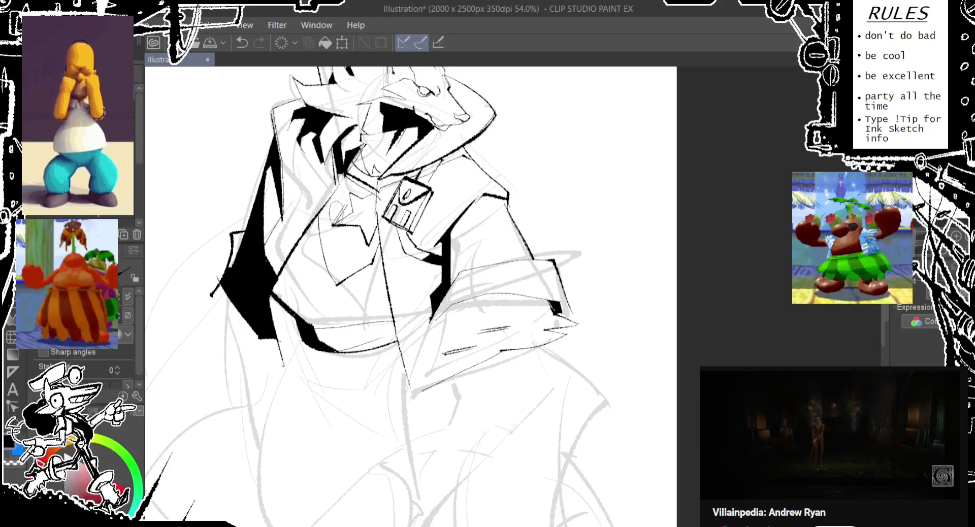
{"action": "key", "text": "ctrl+z"}
{"action": "key", "text": "ctrl+z"}
{"action": "left_click_drag", "start_coordinate": [336, 213], "coordinate": [330, 233]}
{"action": "mouse_move", "coordinate": [351, 195]}
{"action": "left_mouse_down"}
{"action": "mouse_move", "coordinate": [333, 223]}
{"action": "mouse_move", "coordinate": [336, 287]}
{"action": "left_mouse_up"}
{"action": "key", "text": "ctrl+z"}
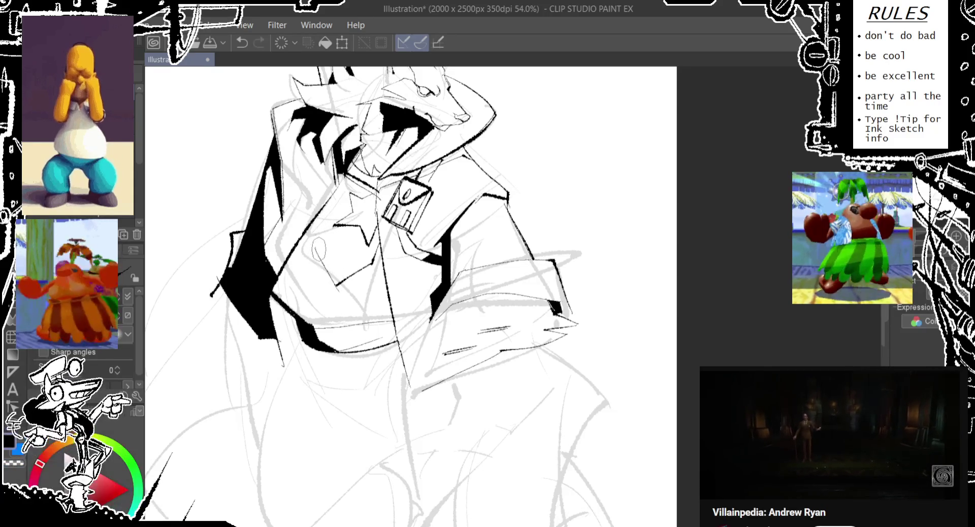
{"action": "key", "text": "ctrl+z"}
Step: Draw the V-shaped shirt front and long curved lapel line, retrying several times
{"action": "mouse_move", "coordinate": [315, 244]}
{"action": "left_mouse_down"}
{"action": "mouse_move", "coordinate": [338, 287]}
{"action": "mouse_move", "coordinate": [335, 272]}
{"action": "left_mouse_up"}
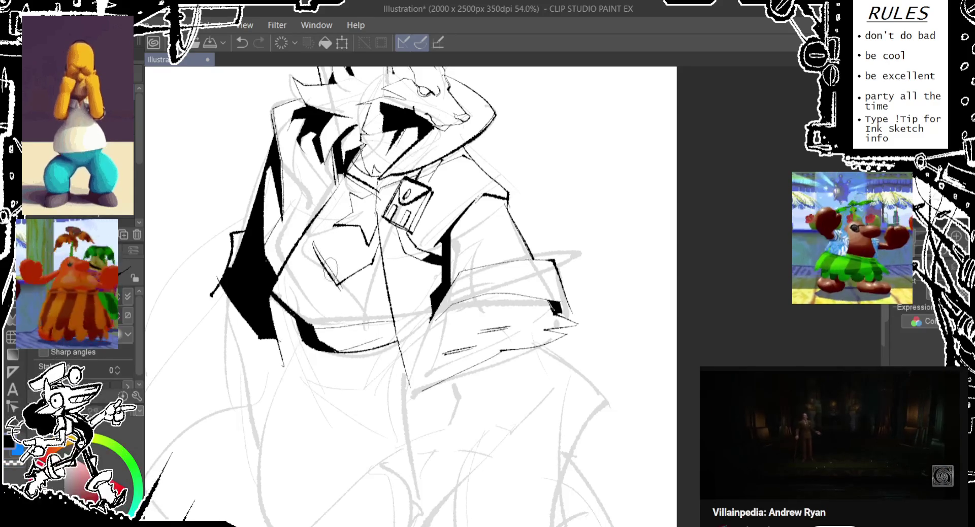
{"action": "key", "text": "ctrl+z"}
{"action": "left_click_drag", "start_coordinate": [315, 239], "coordinate": [337, 289]}
{"action": "key", "text": "ctrl+z"}
{"action": "left_click_drag", "start_coordinate": [333, 160], "coordinate": [307, 282]}
{"action": "key", "text": "ctrl+z"}
{"action": "left_click_drag", "start_coordinate": [335, 183], "coordinate": [305, 285]}
{"action": "key", "text": "ctrl+z"}
{"action": "mouse_move", "coordinate": [337, 176]}
{"action": "left_mouse_down"}
{"action": "mouse_move", "coordinate": [307, 272]}
{"action": "mouse_move", "coordinate": [339, 297]}
{"action": "mouse_move", "coordinate": [348, 323]}
{"action": "left_mouse_up"}
{"action": "key", "text": "ctrl+z"}
{"action": "key", "text": "ctrl+z"}
{"action": "key", "text": "ctrl+z"}
{"action": "key", "text": "ctrl+z"}
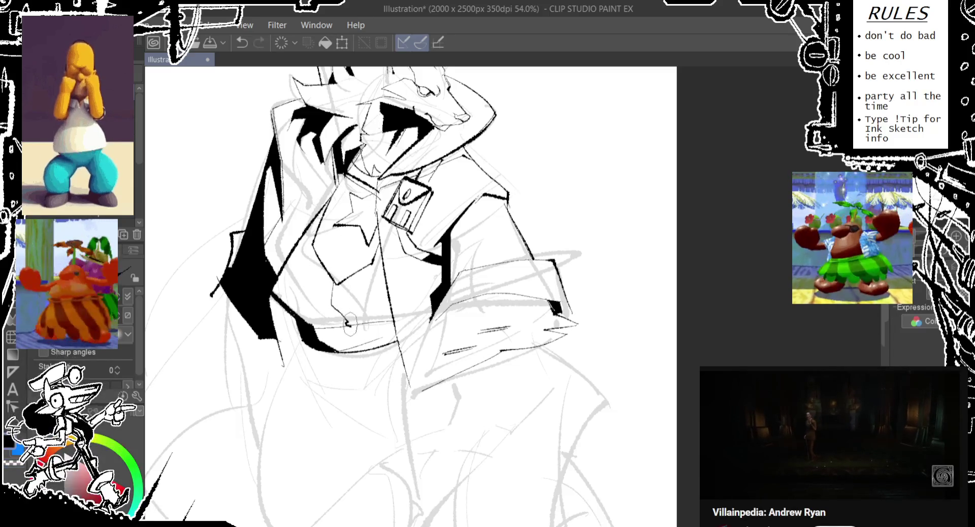
{"action": "key", "text": "ctrl+z"}
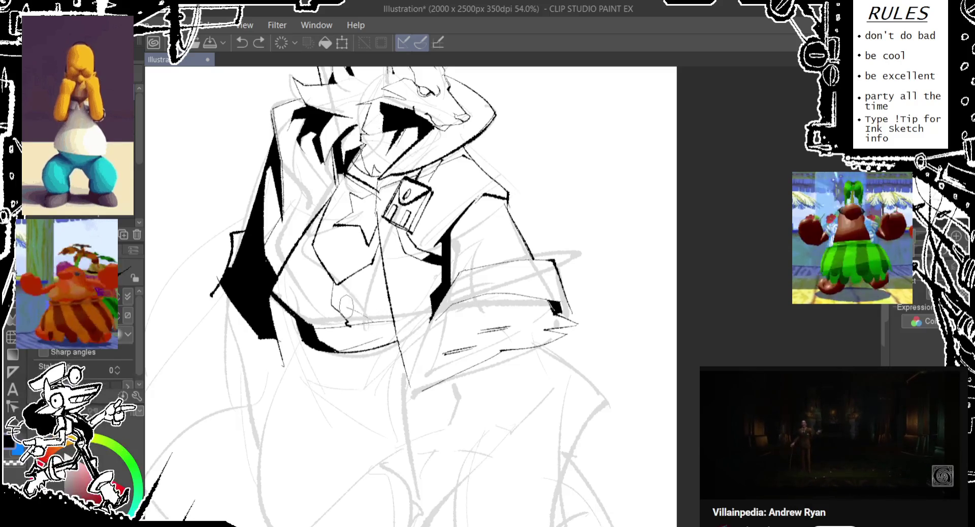
Step: Ink a small chest stroke and the jacket's lapel line
{"action": "mouse_move", "coordinate": [345, 297]}
{"action": "left_mouse_down"}
{"action": "mouse_move", "coordinate": [355, 322]}
{"action": "mouse_move", "coordinate": [328, 322]}
{"action": "mouse_move", "coordinate": [333, 330]}
{"action": "left_mouse_up"}
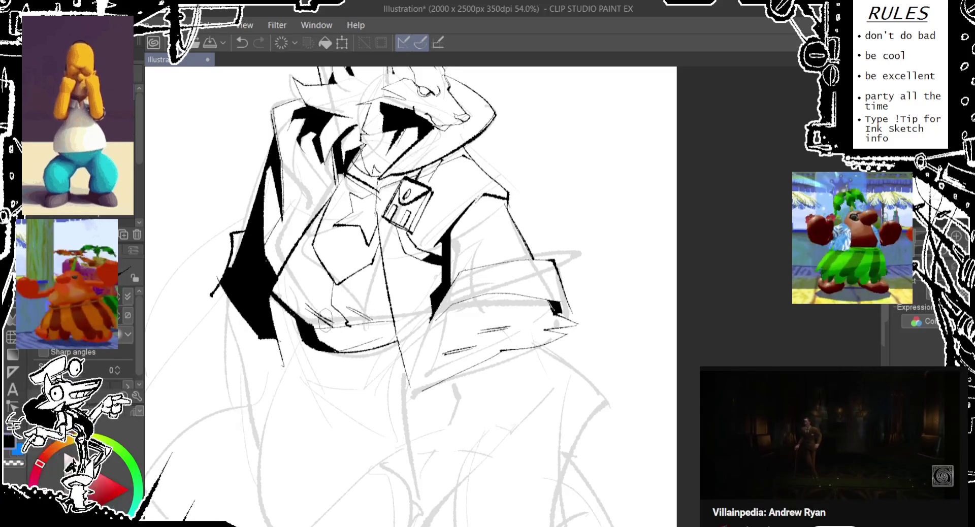
{"action": "mouse_move", "coordinate": [285, 290]}
{"action": "left_mouse_down"}
{"action": "mouse_move", "coordinate": [327, 335]}
{"action": "mouse_move", "coordinate": [322, 203]}
{"action": "left_mouse_up"}
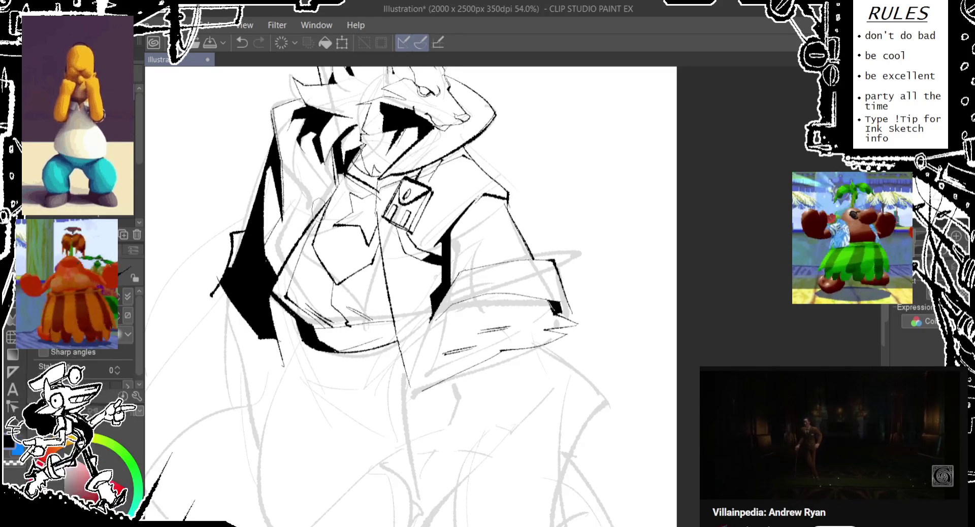
{"action": "key", "text": "ctrl+z"}
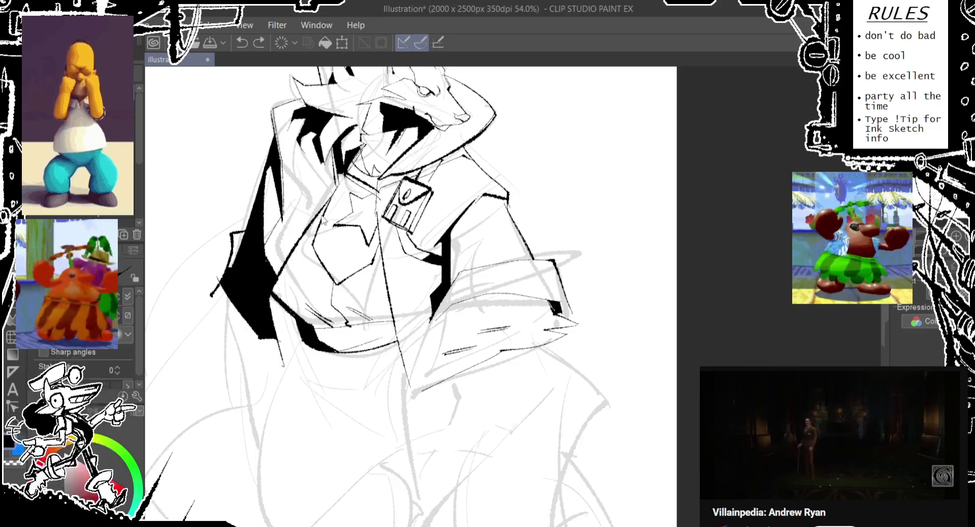
{"action": "left_click_drag", "start_coordinate": [322, 206], "coordinate": [276, 302]}
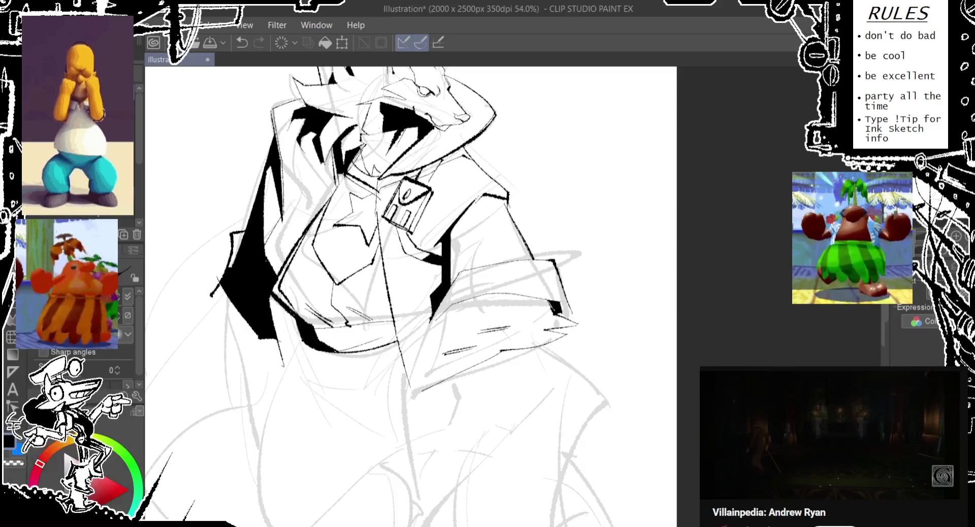
{"action": "key", "text": "e"}
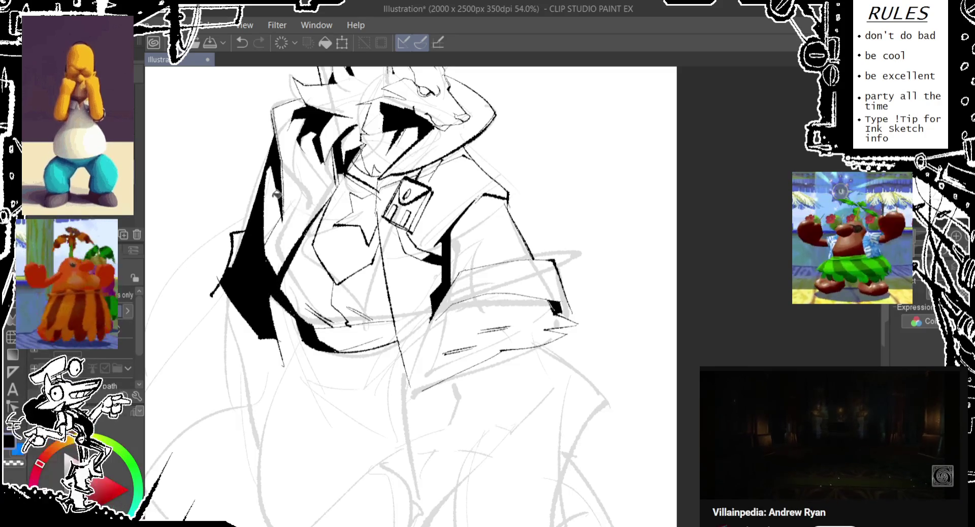
Step: Ink the belt's lower edge and a short vertical line across the belt
{"action": "key", "text": "p"}
{"action": "scroll", "coordinate": [304, 254], "scroll_direction": "down", "scroll_amount": 3}
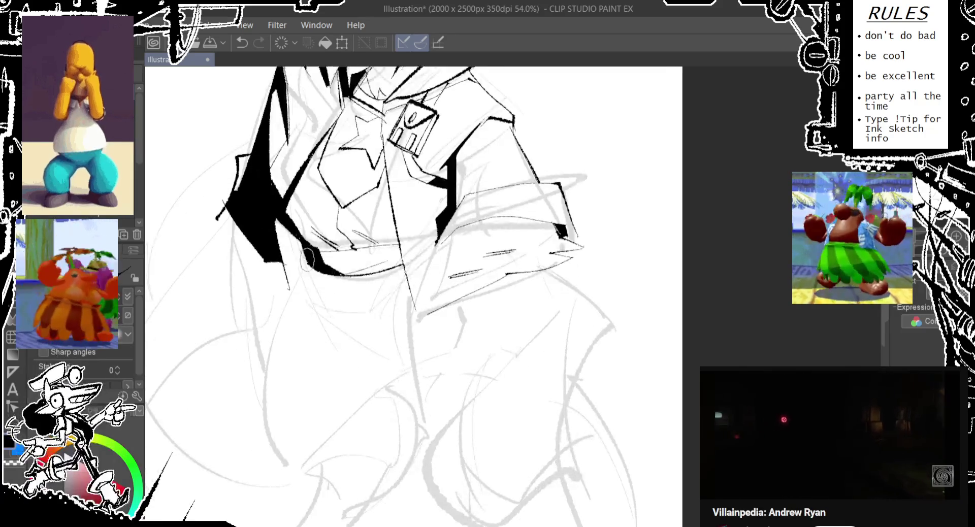
{"action": "key", "text": "ctrl+z"}
{"action": "left_click_drag", "start_coordinate": [308, 274], "coordinate": [296, 234]}
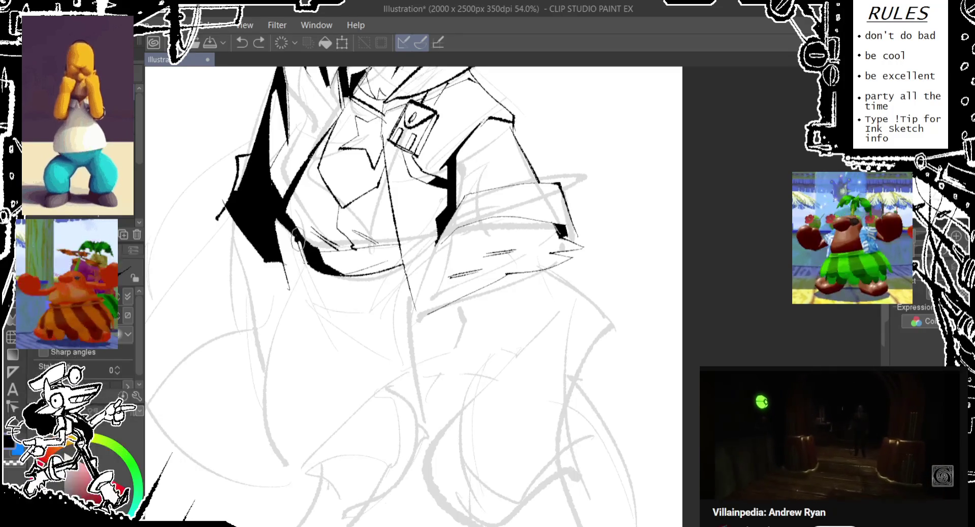
{"action": "left_click_drag", "start_coordinate": [300, 250], "coordinate": [356, 274]}
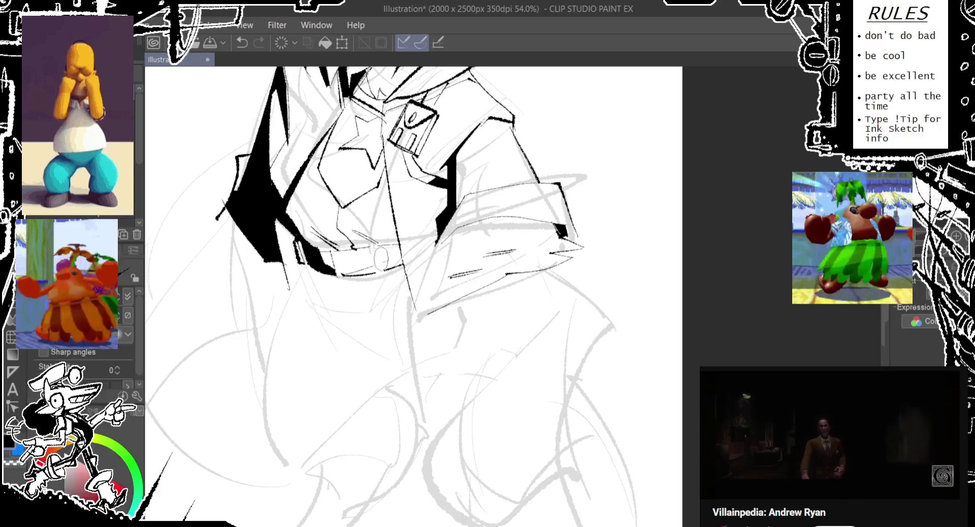
{"action": "mouse_move", "coordinate": [374, 249]}
{"action": "left_mouse_down"}
{"action": "mouse_move", "coordinate": [377, 277]}
{"action": "mouse_move", "coordinate": [335, 276]}
{"action": "left_mouse_up"}
{"action": "key", "text": "ctrl+z"}
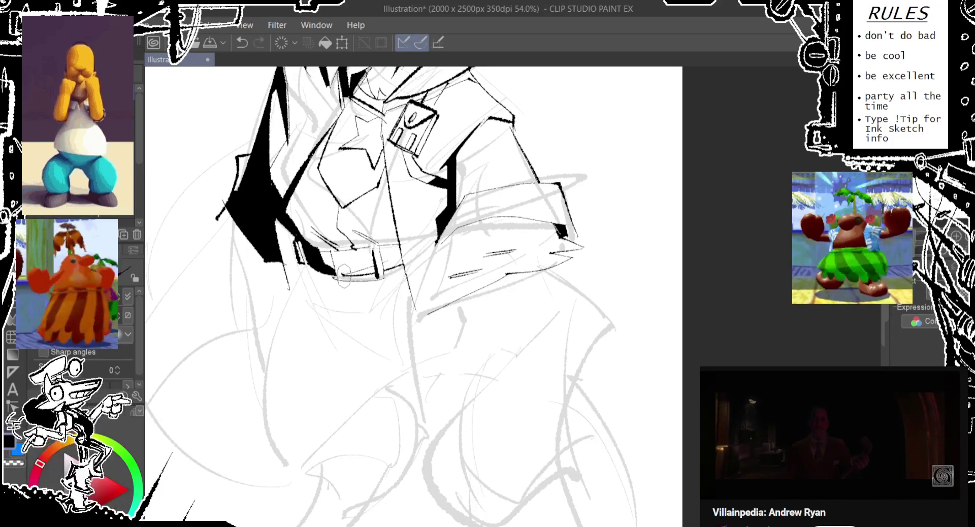
{"action": "key", "text": "ctrl+z"}
Step: Refine the belt stroke and the thin curves of the square buckle
{"action": "left_click_drag", "start_coordinate": [349, 243], "coordinate": [337, 285]}
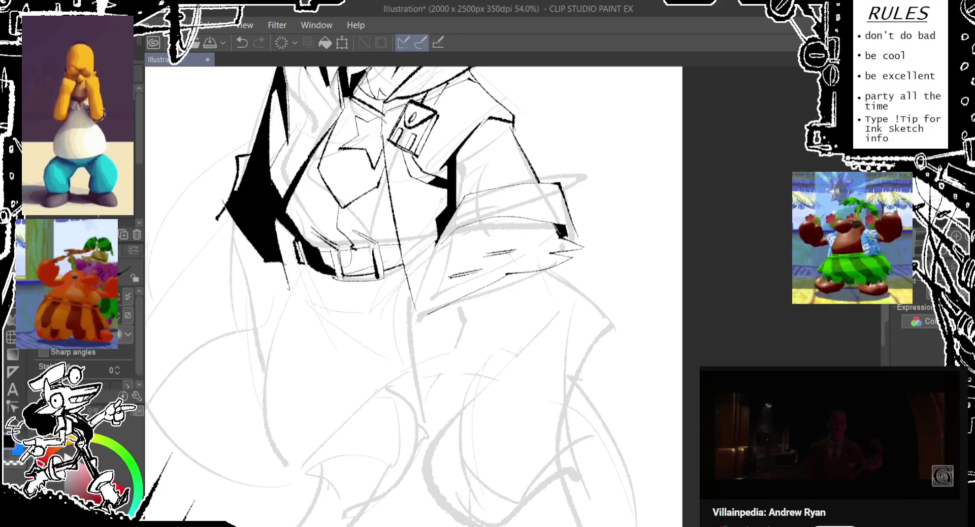
{"action": "key", "text": "ctrl+z"}
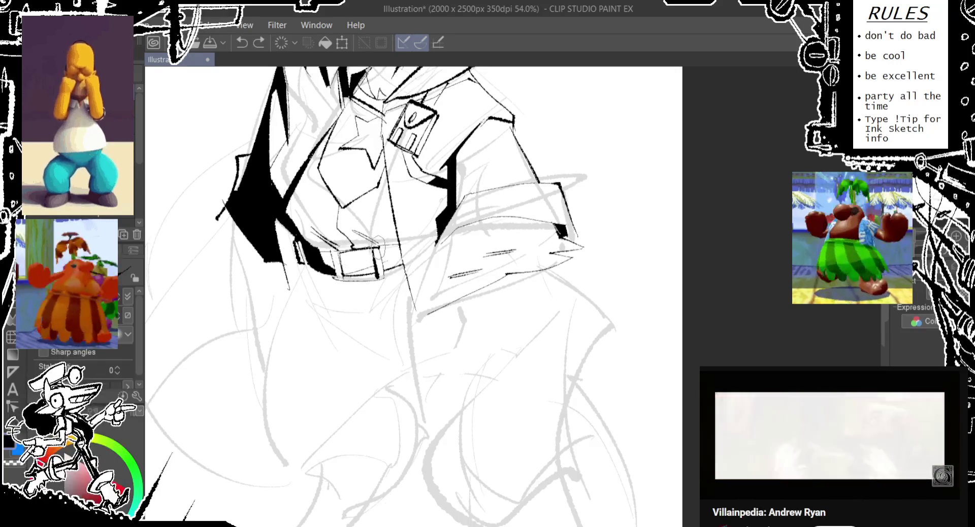
{"action": "left_click_drag", "start_coordinate": [351, 242], "coordinate": [337, 274]}
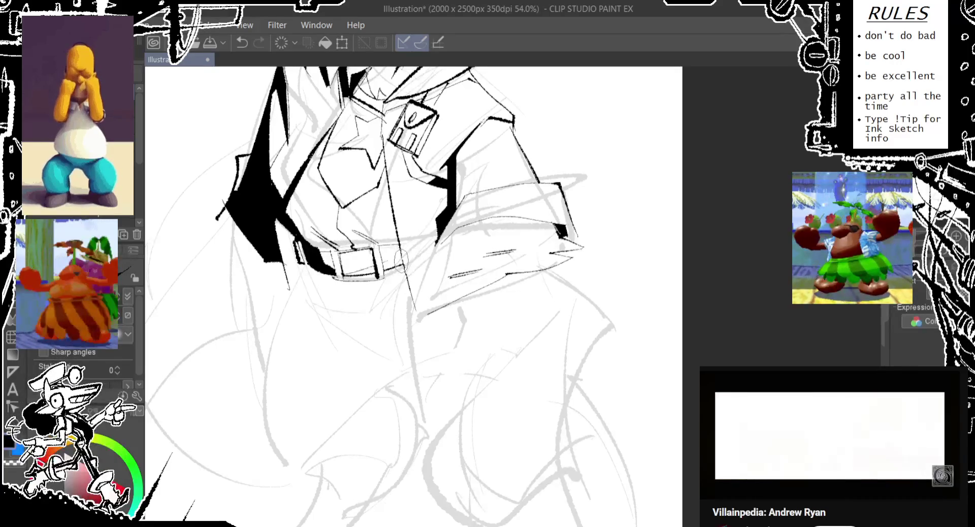
{"action": "left_click_drag", "start_coordinate": [401, 233], "coordinate": [392, 281]}
{"action": "key", "text": "ctrl+z"}
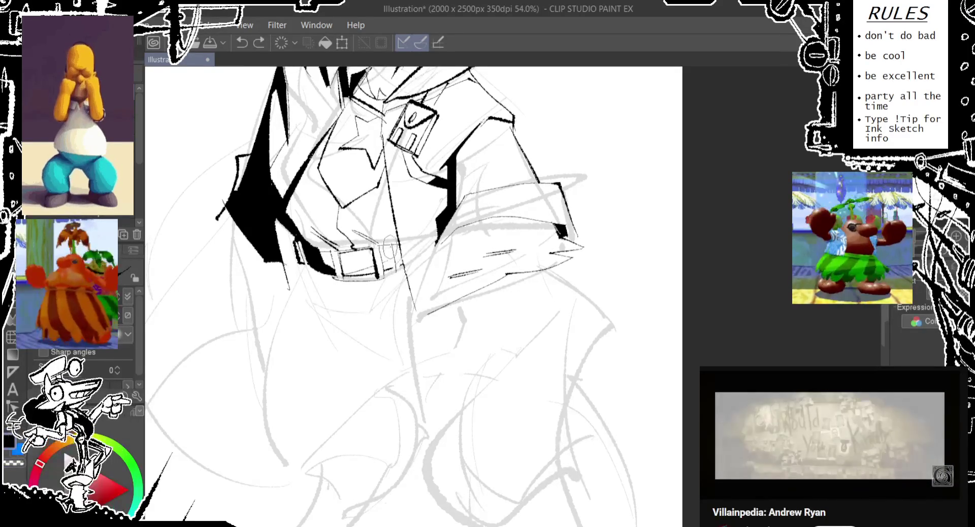
{"action": "left_click_drag", "start_coordinate": [403, 257], "coordinate": [396, 278]}
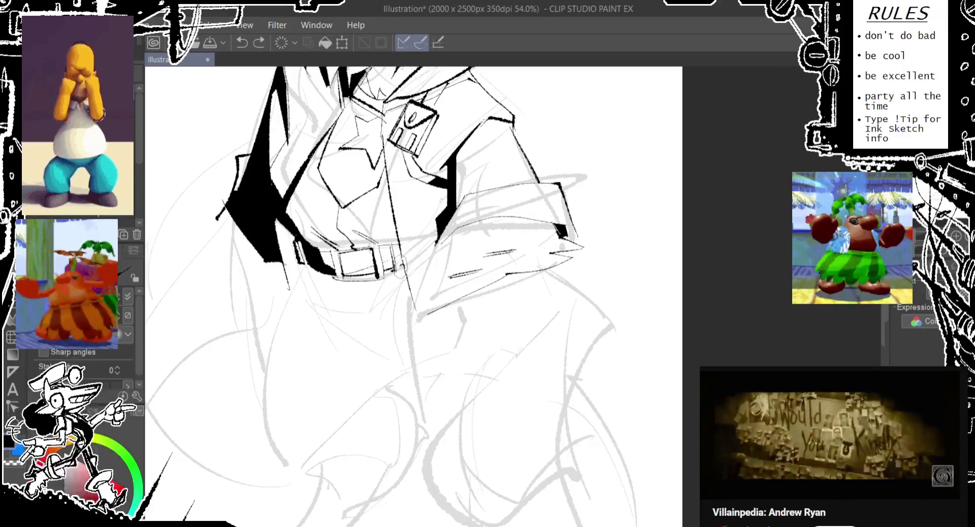
{"action": "key", "text": "ctrl+z"}
{"action": "mouse_move", "coordinate": [403, 234]}
{"action": "left_mouse_down"}
{"action": "mouse_move", "coordinate": [395, 282]}
{"action": "mouse_move", "coordinate": [341, 294]}
{"action": "mouse_move", "coordinate": [355, 345]}
{"action": "left_mouse_up"}
{"action": "key", "text": "ctrl+z"}
{"action": "key", "text": "ctrl+z"}
Step: Ink several hatch lines on the coat just below the belt
{"action": "left_click_drag", "start_coordinate": [340, 275], "coordinate": [371, 353]}
{"action": "key", "text": "ctrl+z"}
{"action": "key", "text": "ctrl+z"}
{"action": "left_click_drag", "start_coordinate": [338, 277], "coordinate": [368, 352]}
{"action": "left_click_drag", "start_coordinate": [375, 265], "coordinate": [386, 350]}
{"action": "key", "text": "ctrl+z"}
{"action": "key", "text": "ctrl+z"}
{"action": "left_click_drag", "start_coordinate": [370, 272], "coordinate": [378, 356]}
{"action": "left_click_drag", "start_coordinate": [353, 249], "coordinate": [307, 376]}
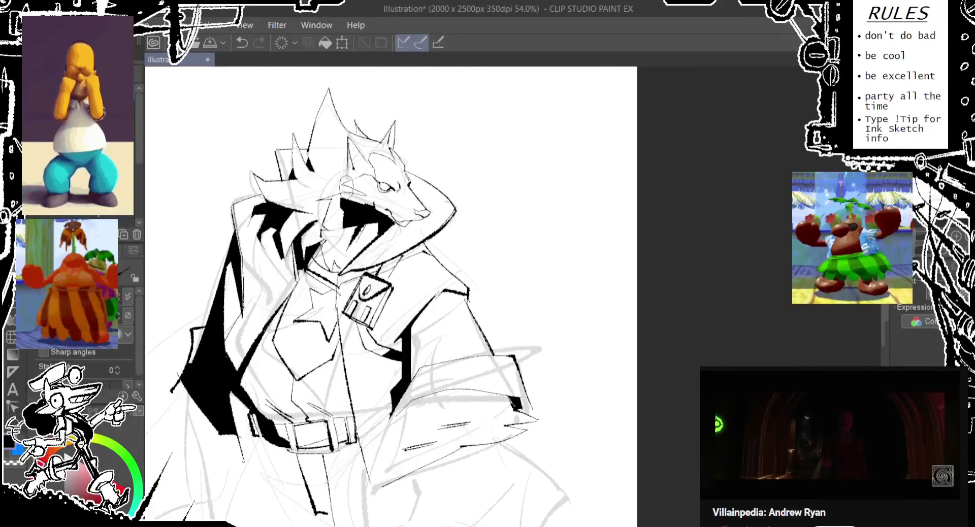
Step: Pan the canvas to bring the belt and lower coat into view
{"action": "key", "text": "g"}
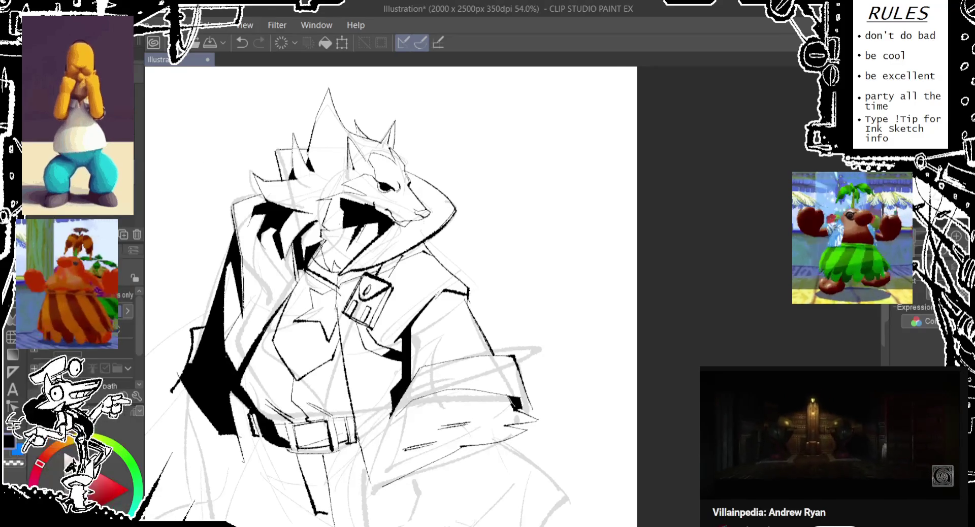
{"action": "key", "text": "p"}
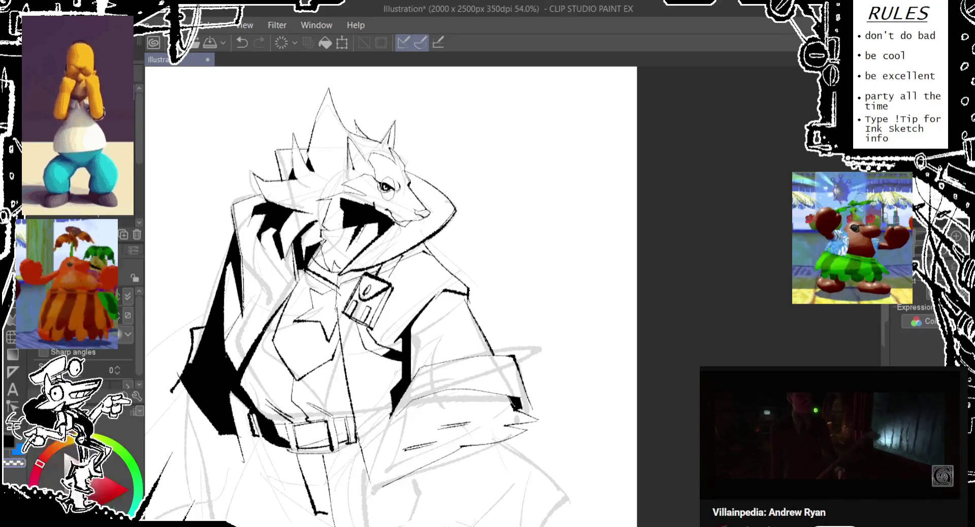
{"action": "left_click_drag", "start_coordinate": [386, 305], "coordinate": [406, 219]}
{"action": "left_click_drag", "start_coordinate": [396, 269], "coordinate": [386, 182]}
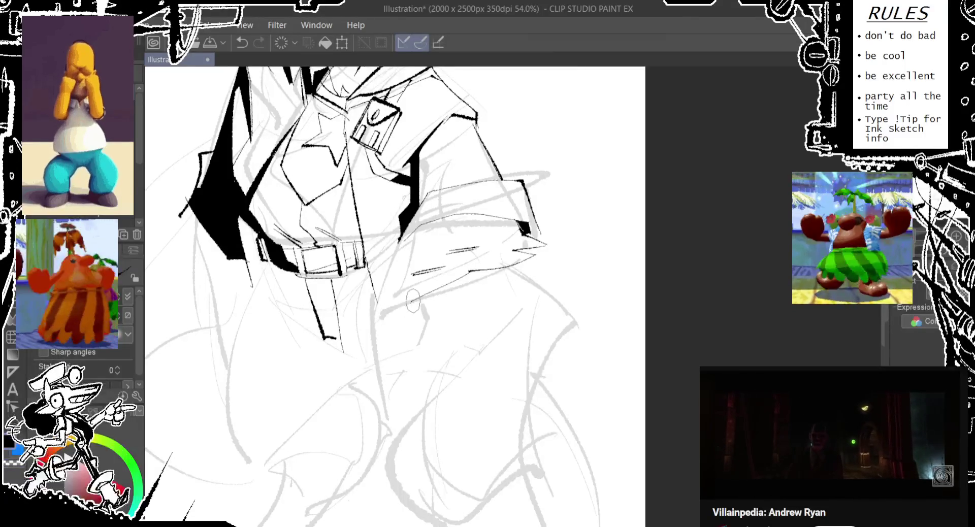
Step: Ink a vertical fold line and a curving line down the lower coat below the arm
{"action": "key", "text": "ctrl+z"}
{"action": "left_click_drag", "start_coordinate": [404, 306], "coordinate": [405, 373]}
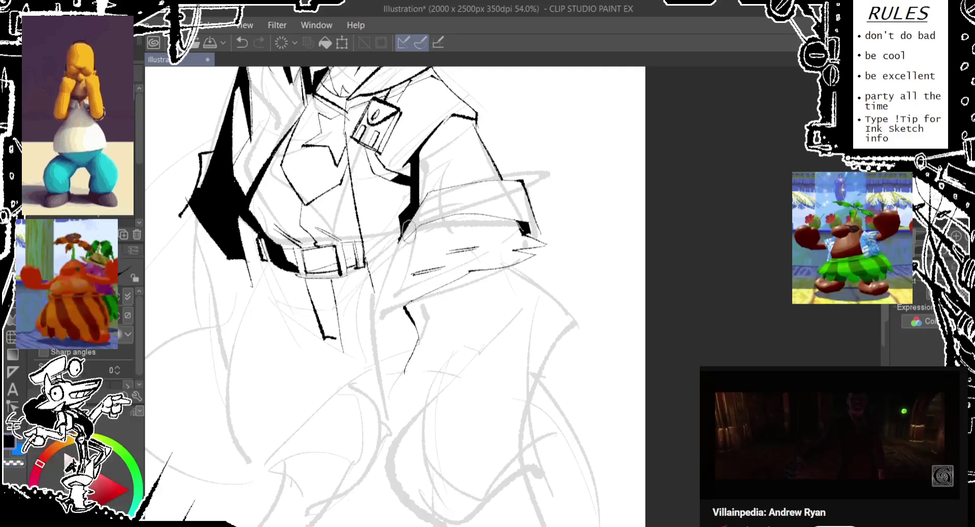
{"action": "left_click_drag", "start_coordinate": [412, 224], "coordinate": [355, 329]}
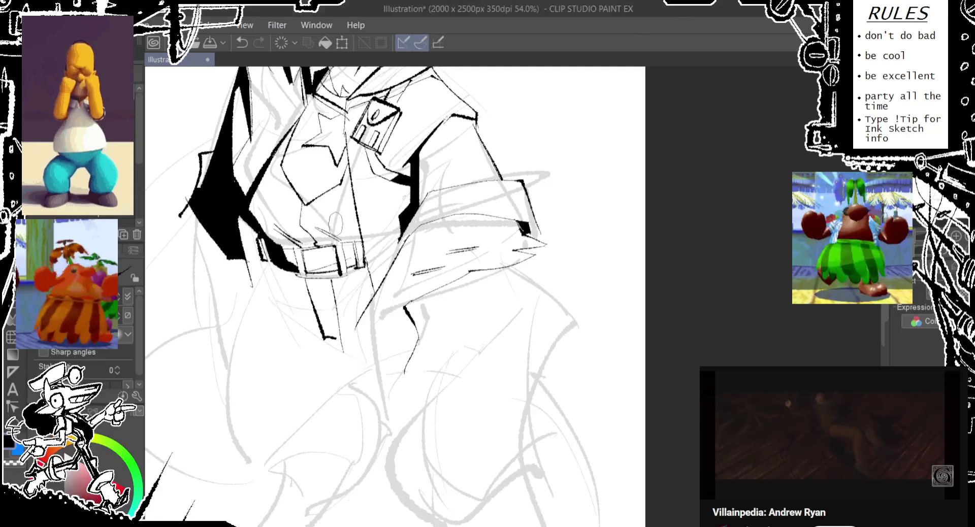
Step: Pan to the belt, discard a thick shadow stroke, and ink a small mark at the jacket's left edge
{"action": "scroll", "coordinate": [386, 294], "scroll_direction": "down", "scroll_amount": 1}
{"action": "left_click_drag", "start_coordinate": [284, 232], "coordinate": [271, 221]}
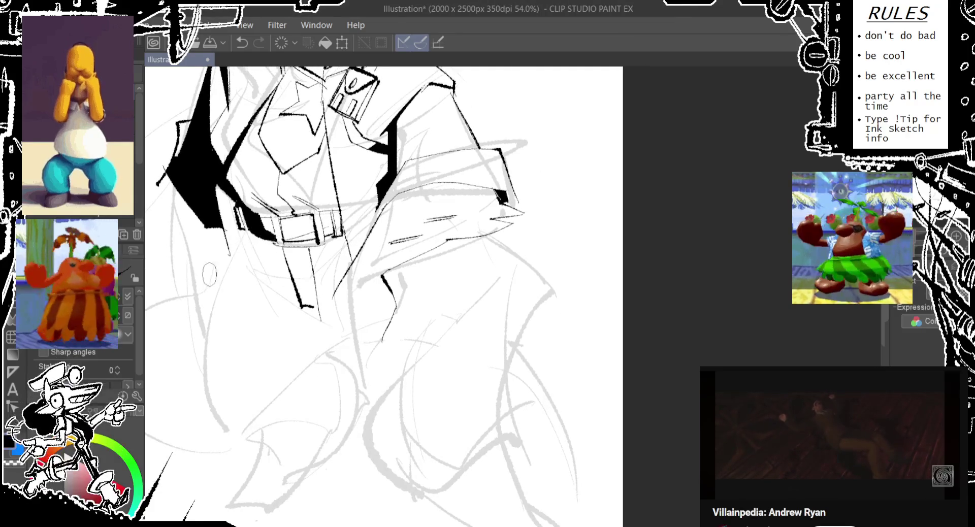
{"action": "scroll", "coordinate": [233, 233], "scroll_direction": "up", "scroll_amount": 1}
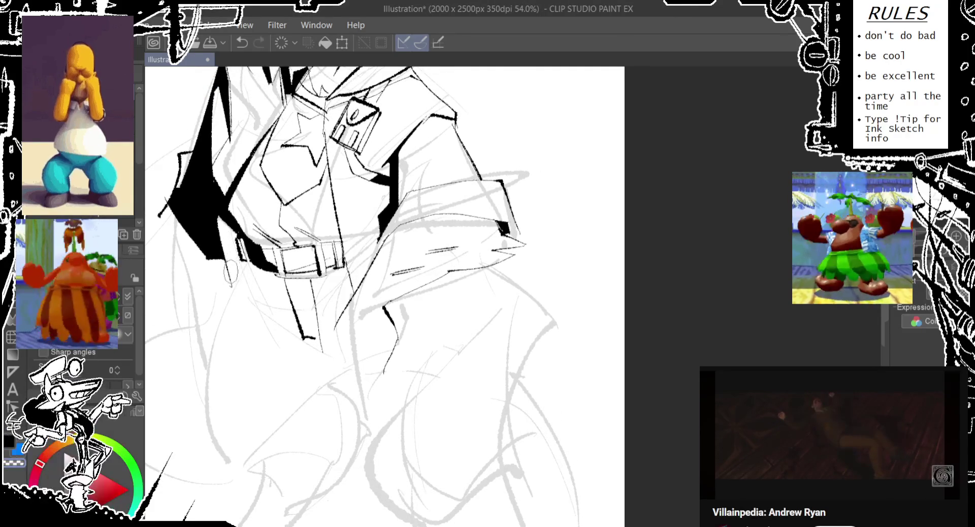
{"action": "left_click_drag", "start_coordinate": [228, 256], "coordinate": [288, 312]}
{"action": "left_click_drag", "start_coordinate": [247, 214], "coordinate": [248, 269]}
{"action": "key", "text": "ctrl+z"}
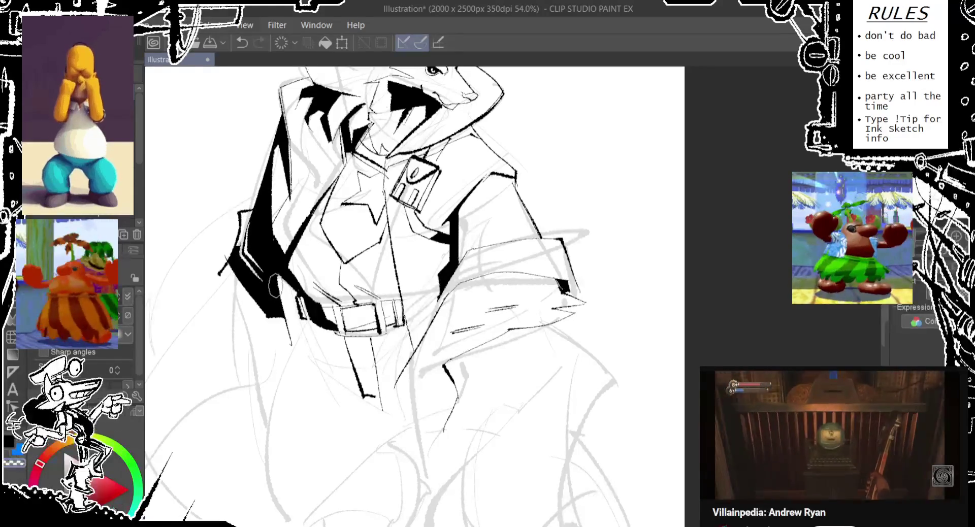
{"action": "mouse_move", "coordinate": [254, 262]}
{"action": "left_mouse_down"}
{"action": "mouse_move", "coordinate": [259, 279]}
{"action": "mouse_move", "coordinate": [280, 199]}
{"action": "mouse_move", "coordinate": [269, 237]}
{"action": "mouse_move", "coordinate": [276, 256]}
{"action": "left_mouse_up"}
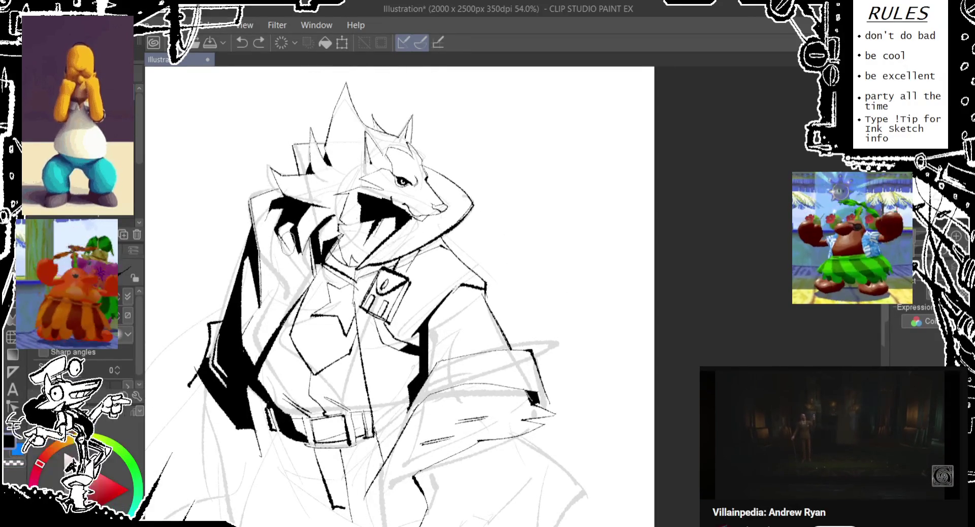
Step: Redraw the ink line beside the collar
{"action": "key", "text": "ctrl+z"}
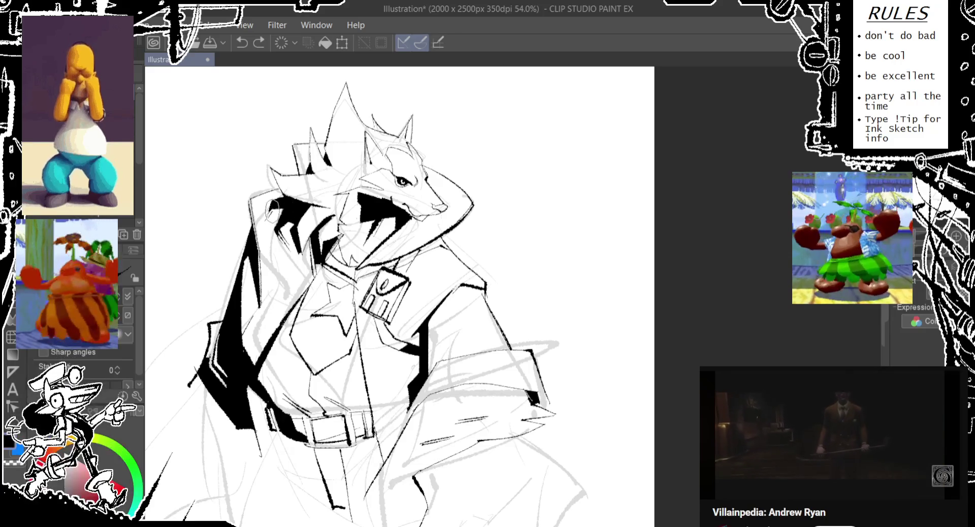
{"action": "key", "text": "ctrl+z"}
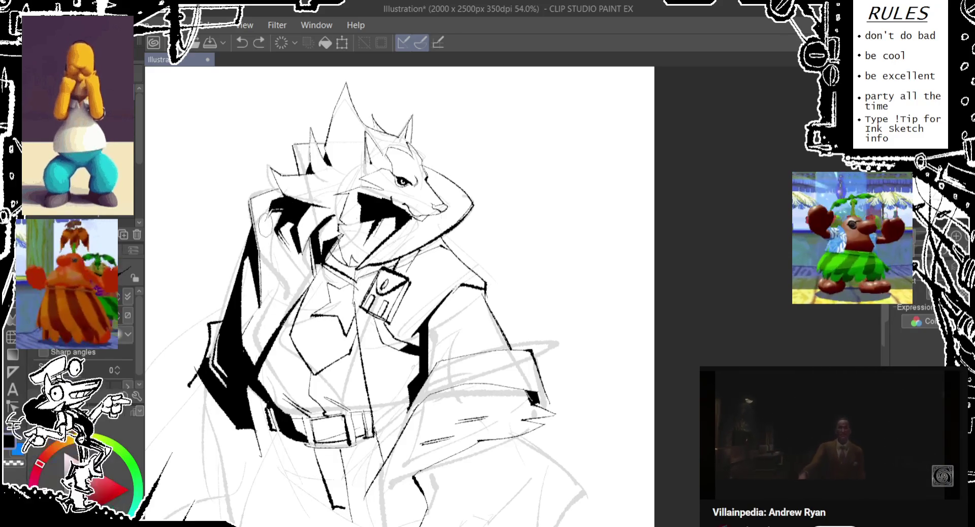
{"action": "left_click_drag", "start_coordinate": [265, 274], "coordinate": [262, 234]}
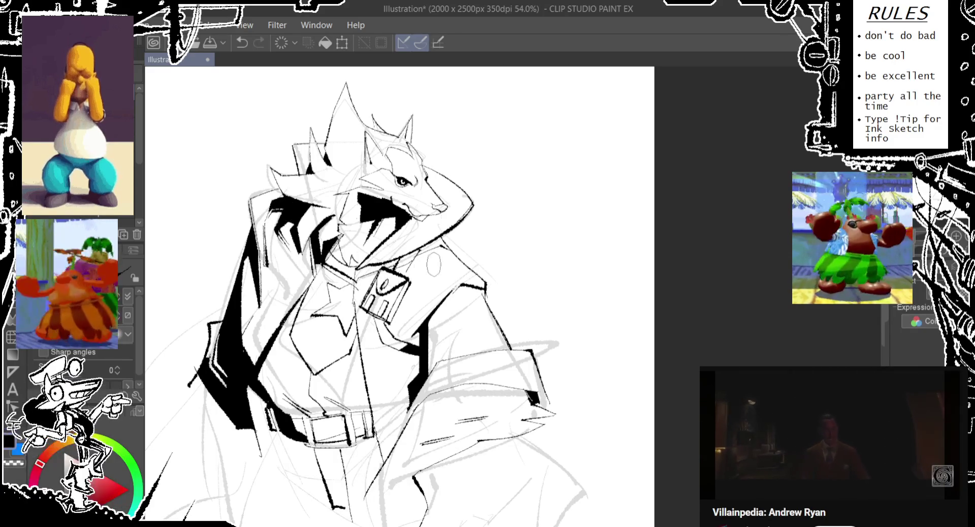
{"action": "key", "text": "e"}
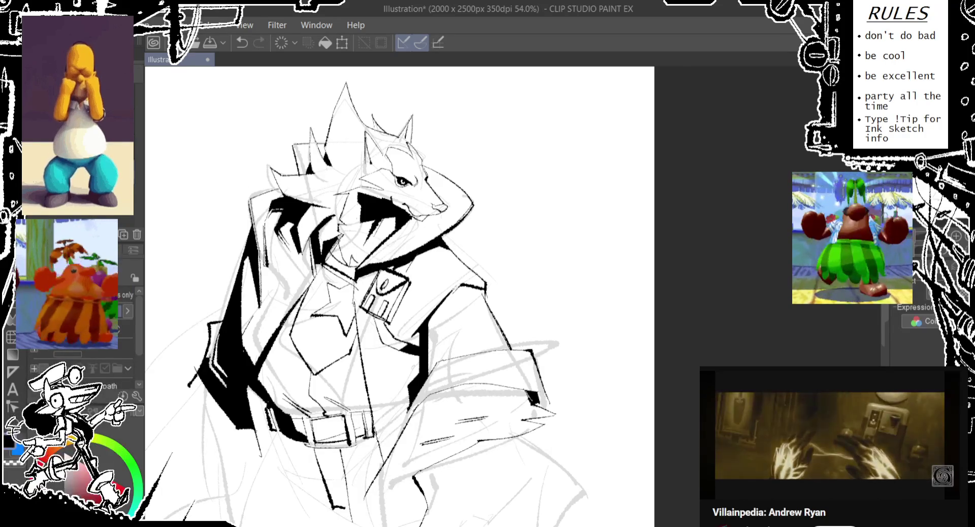
{"action": "left_click_drag", "start_coordinate": [377, 263], "coordinate": [360, 183]}
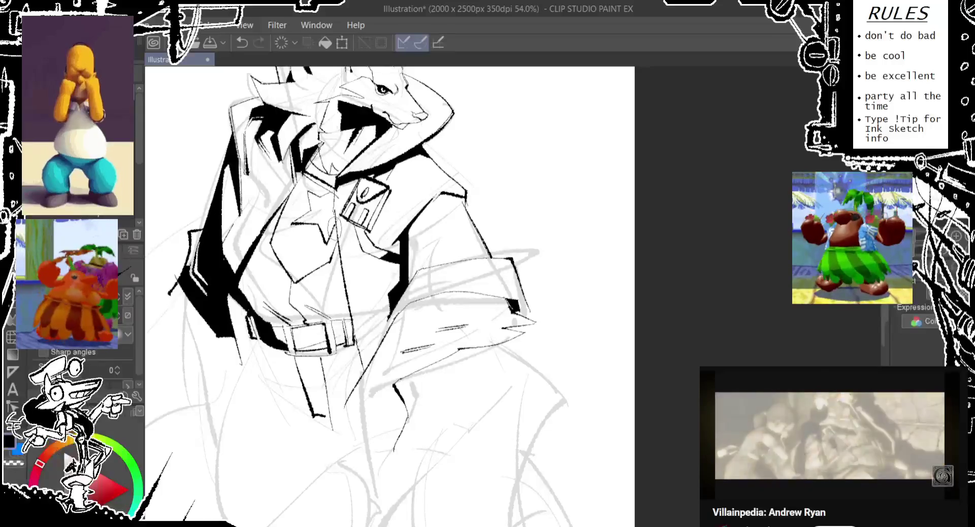
Step: Paint a thick black stroke along the coat edge line
{"action": "key", "text": "ctrl+z"}
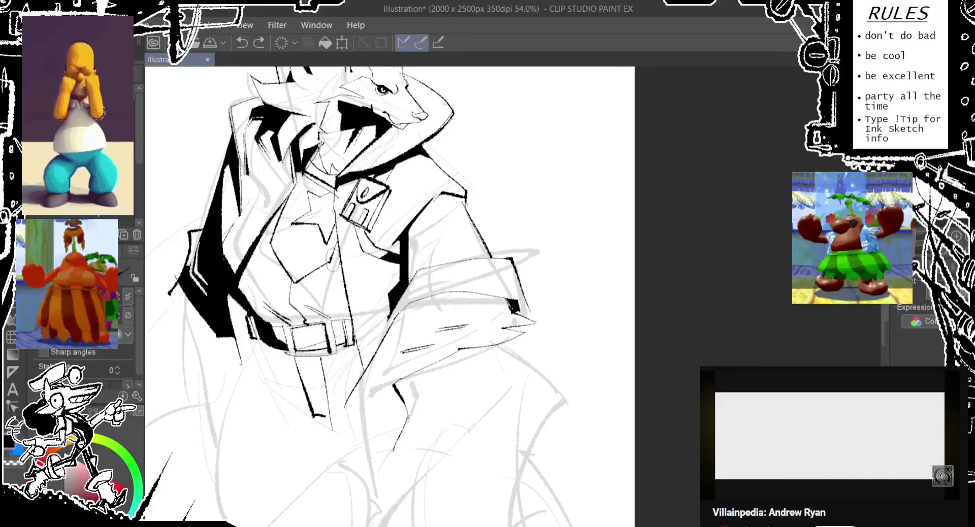
{"action": "key", "text": "ctrl+z"}
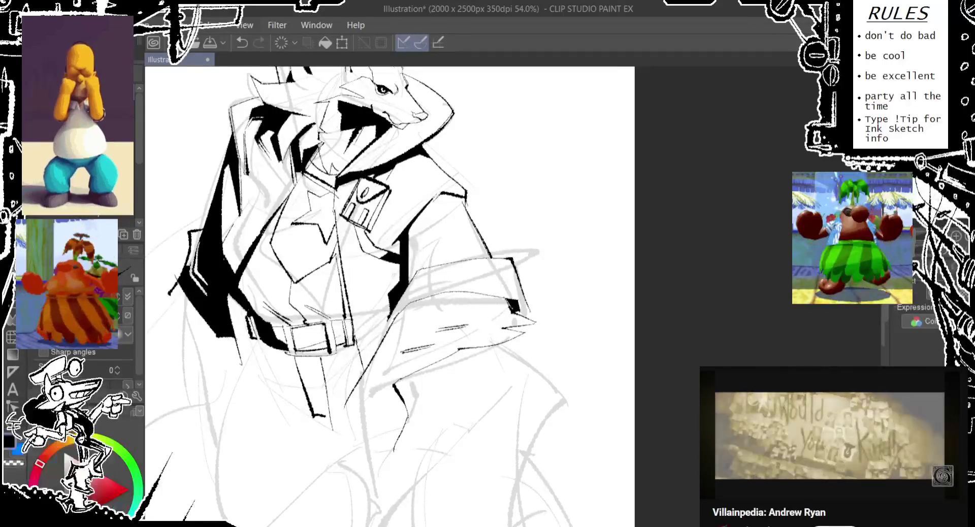
{"action": "key", "text": "e"}
{"action": "left_click_drag", "start_coordinate": [351, 319], "coordinate": [339, 249]}
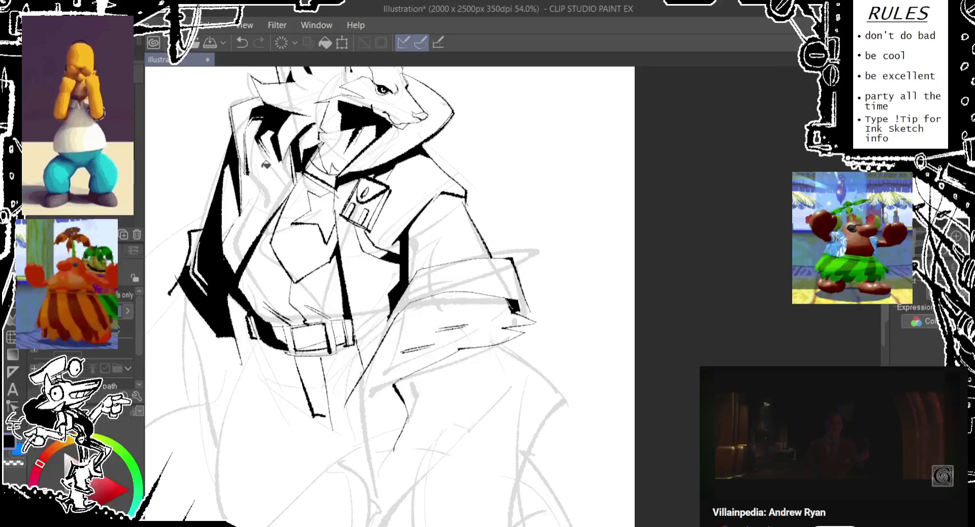
{"action": "key", "text": "p"}
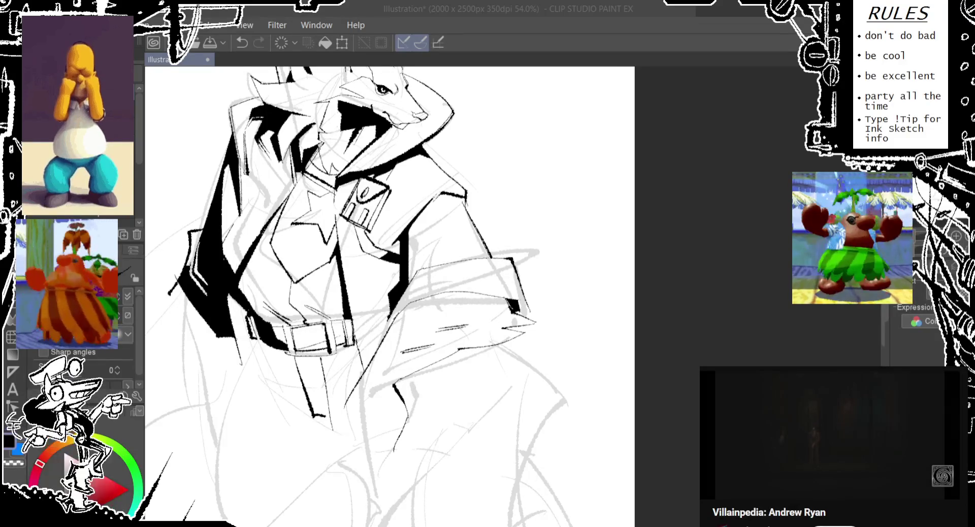
Step: Retry a downward ink line on the coat, undoing and redoing it
{"action": "left_click", "coordinate": [634, 44]}
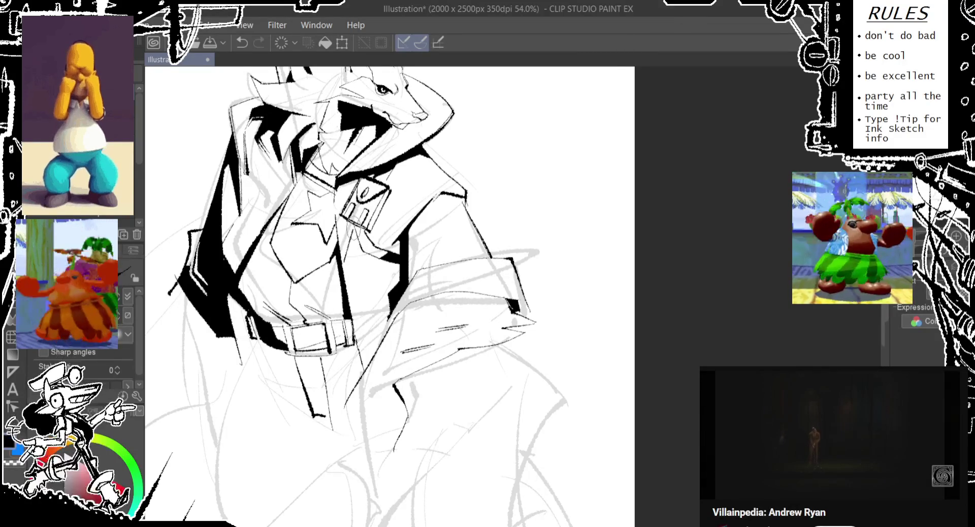
{"action": "key", "text": "ctrl+z"}
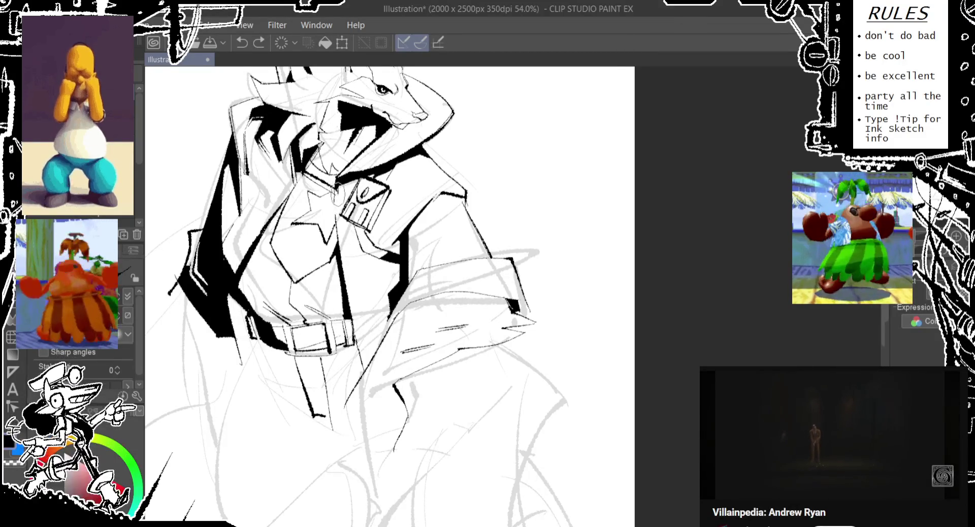
{"action": "left_click_drag", "start_coordinate": [349, 229], "coordinate": [341, 273]}
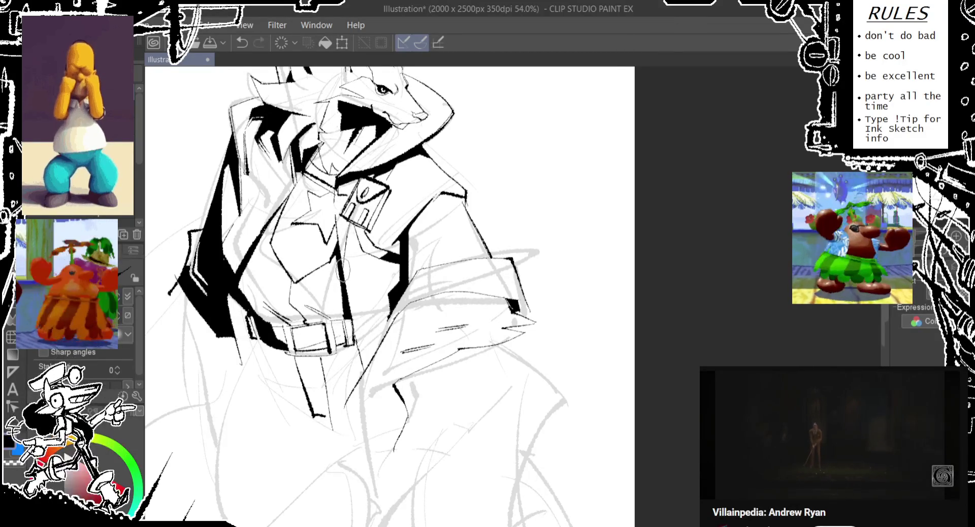
{"action": "key", "text": "ctrl+z"}
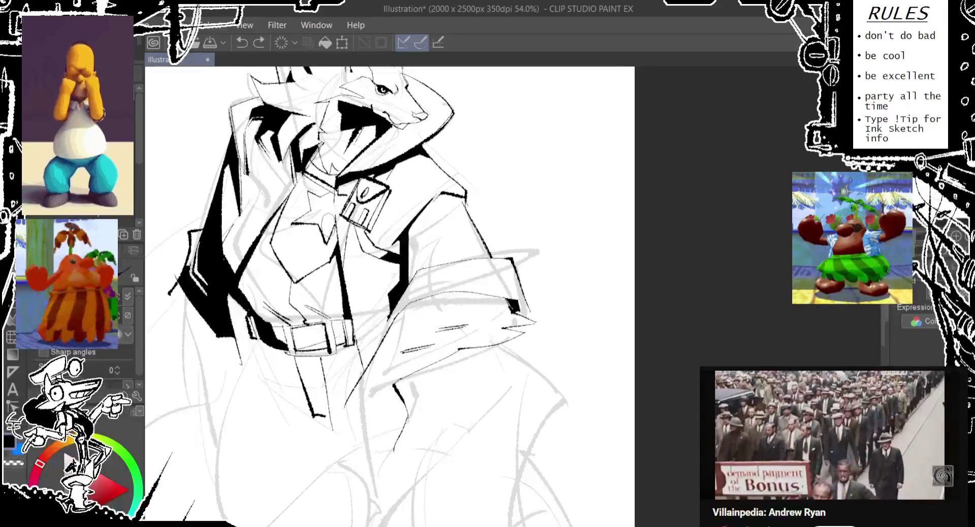
{"action": "key", "text": "ctrl+y"}
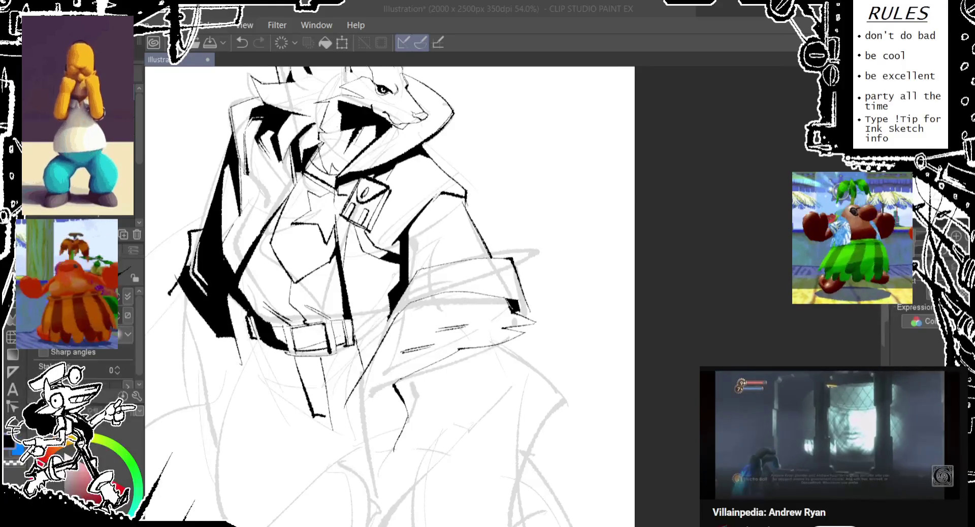
{"action": "left_click", "coordinate": [553, 16]}
Step: Try a short stroke near the collar, discard it, and pan to the lower coat
{"action": "scroll", "coordinate": [389, 295], "scroll_direction": "down", "scroll_amount": 1}
{"action": "key", "text": "ctrl+z"}
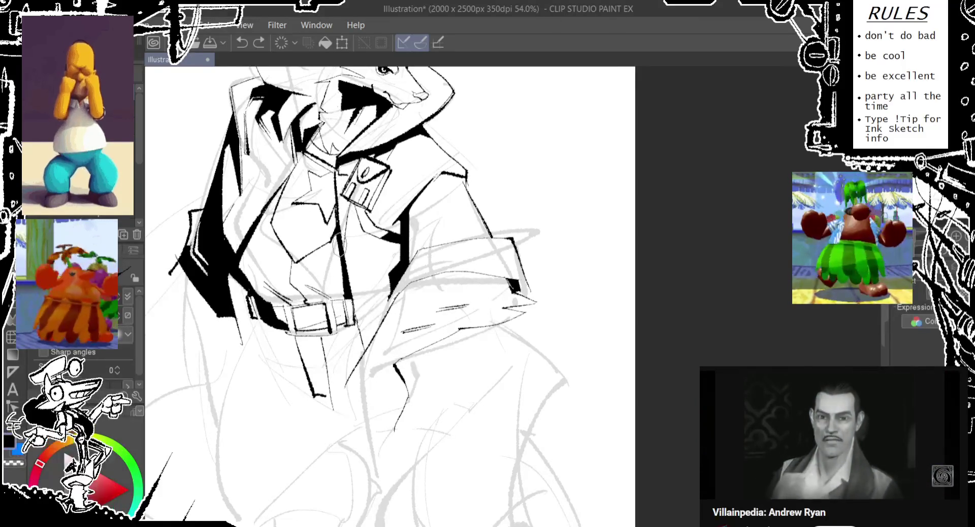
{"action": "left_click_drag", "start_coordinate": [335, 189], "coordinate": [336, 159]}
{"action": "scroll", "coordinate": [279, 234], "scroll_direction": "up", "scroll_amount": 4}
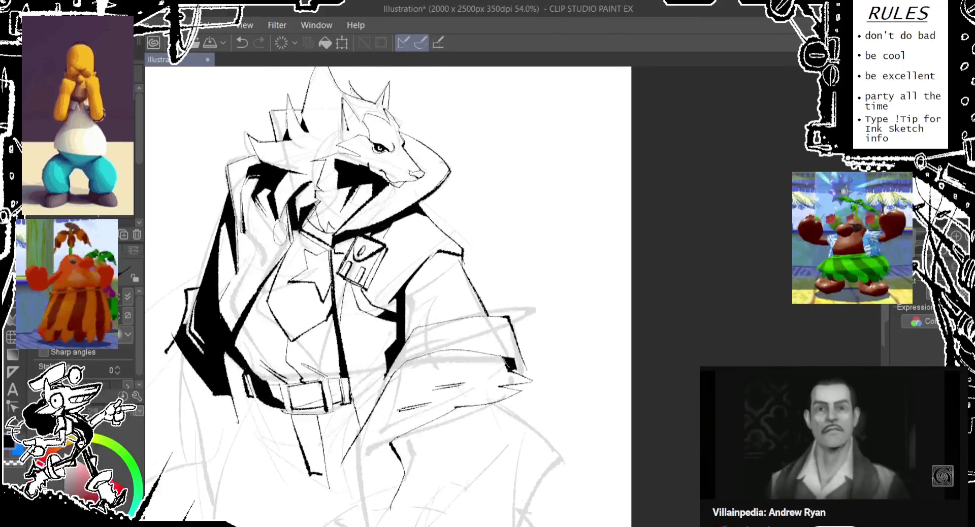
{"action": "key", "text": "ctrl+z"}
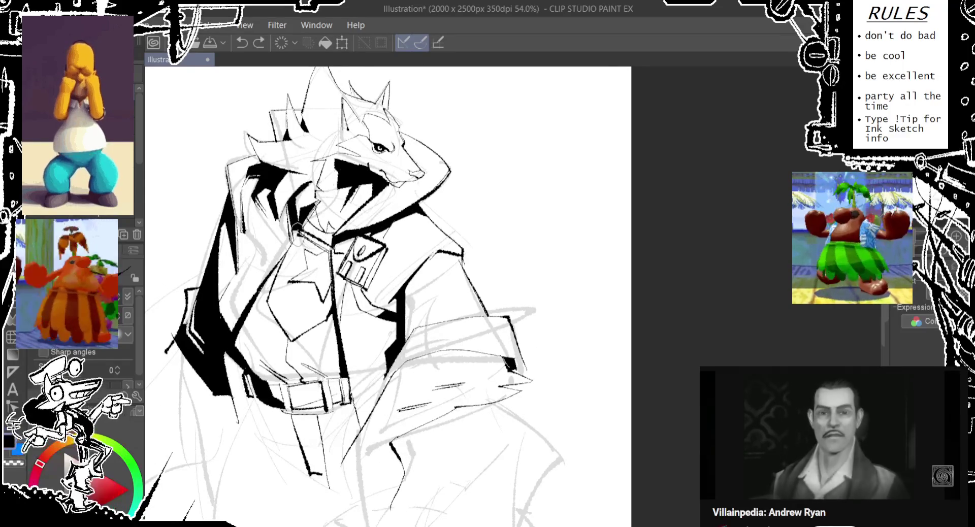
{"action": "left_click_drag", "start_coordinate": [355, 305], "coordinate": [371, 276]}
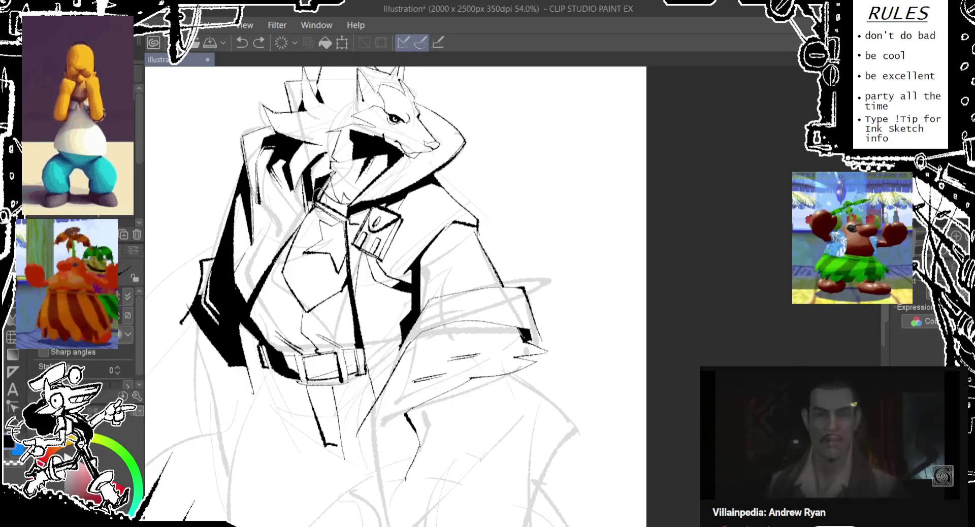
{"action": "left_click_drag", "start_coordinate": [356, 305], "coordinate": [390, 225]}
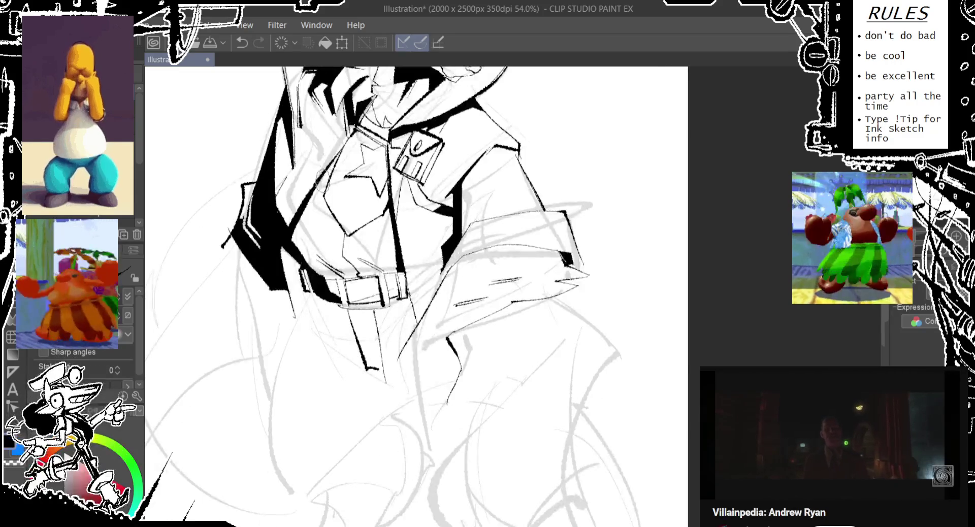
{"action": "left_click_drag", "start_coordinate": [389, 305], "coordinate": [366, 270]}
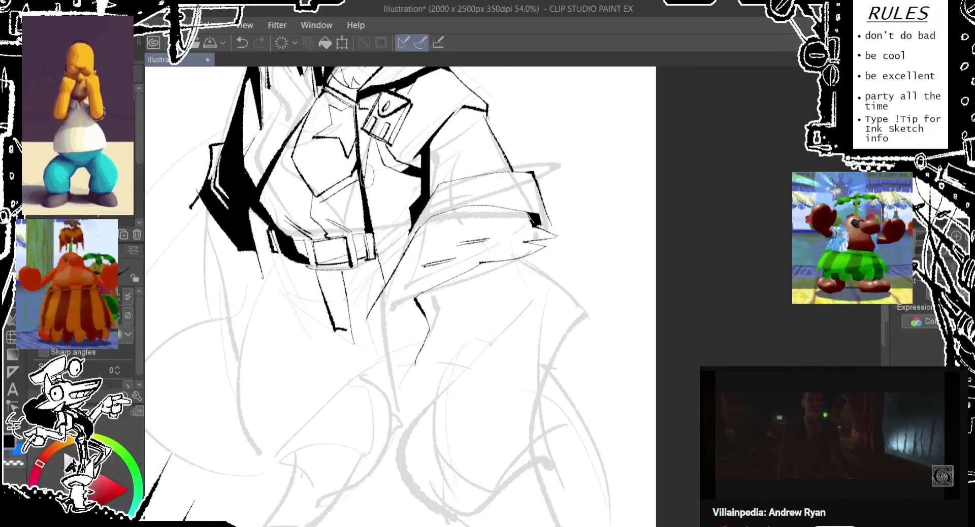
Step: Ink the line down the coat front's centre, redrawing it until clean
{"action": "key", "text": "ctrl+z"}
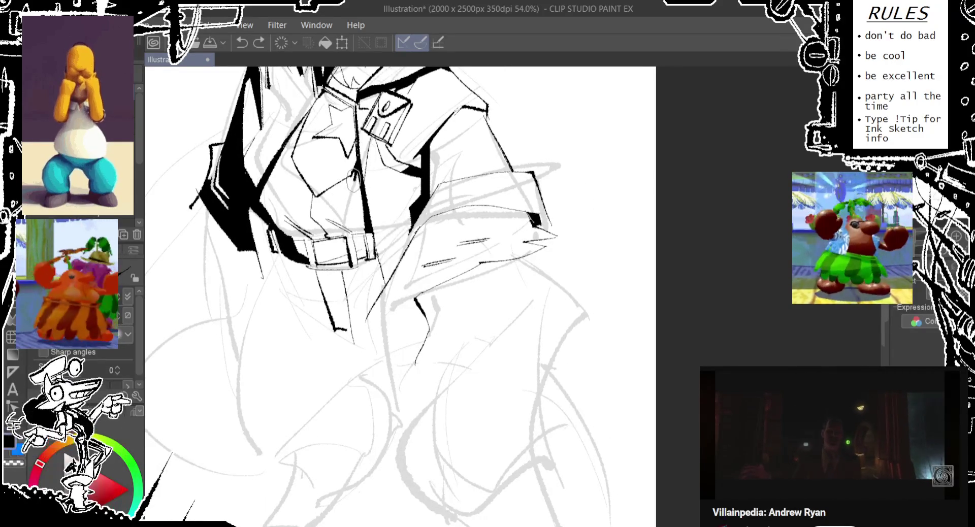
{"action": "left_click_drag", "start_coordinate": [335, 184], "coordinate": [325, 201]}
{"action": "key", "text": "ctrl+z"}
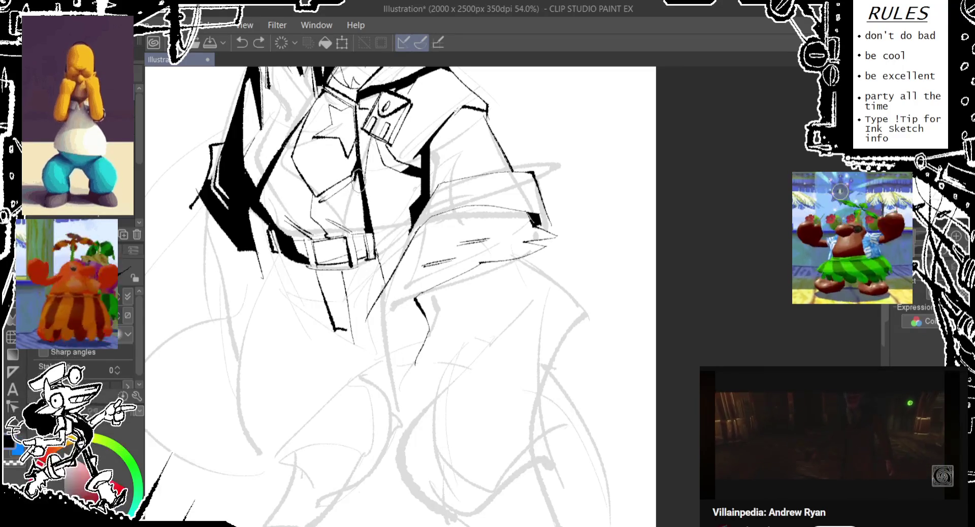
{"action": "left_click_drag", "start_coordinate": [350, 210], "coordinate": [357, 171]}
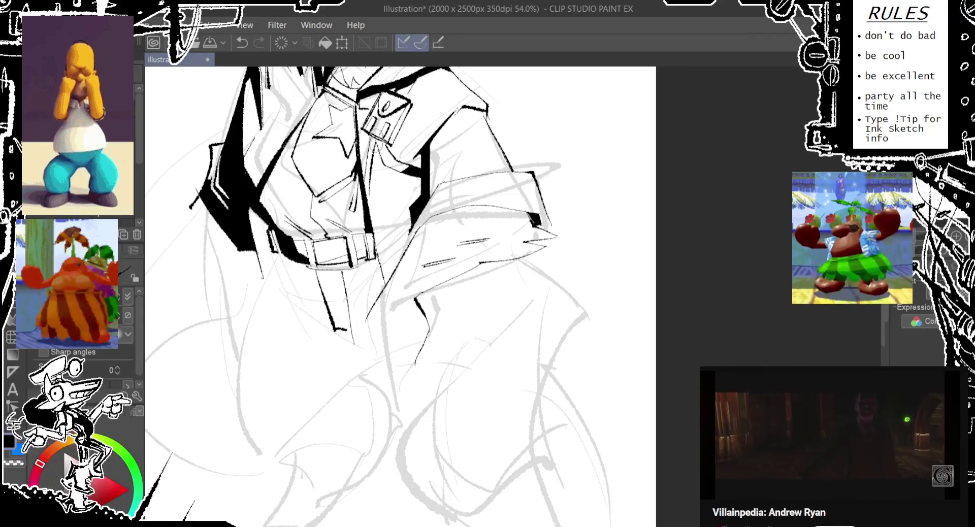
{"action": "key", "text": "ctrl+z"}
{"action": "left_click_drag", "start_coordinate": [362, 189], "coordinate": [369, 128]}
{"action": "key", "text": "ctrl+z"}
{"action": "left_click_drag", "start_coordinate": [358, 198], "coordinate": [364, 153]}
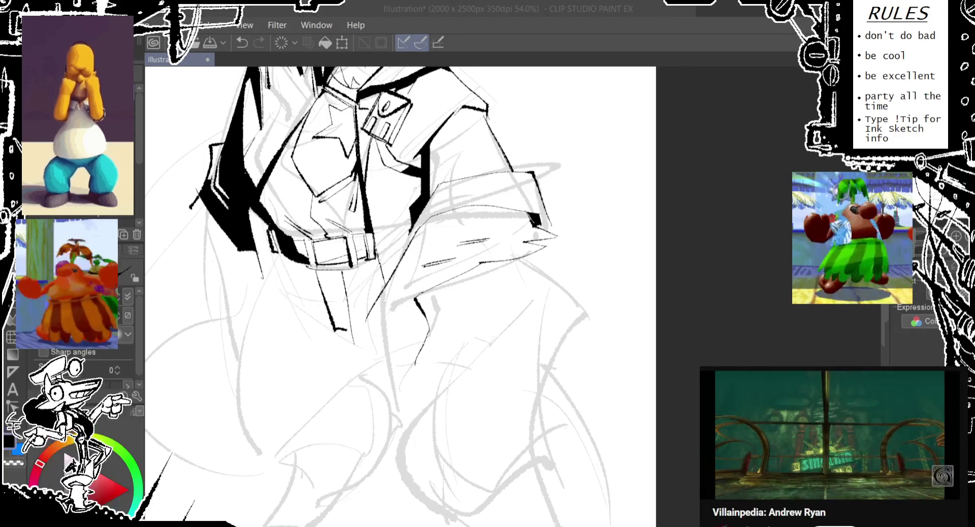
{"action": "left_click_drag", "start_coordinate": [275, 149], "coordinate": [296, 261]}
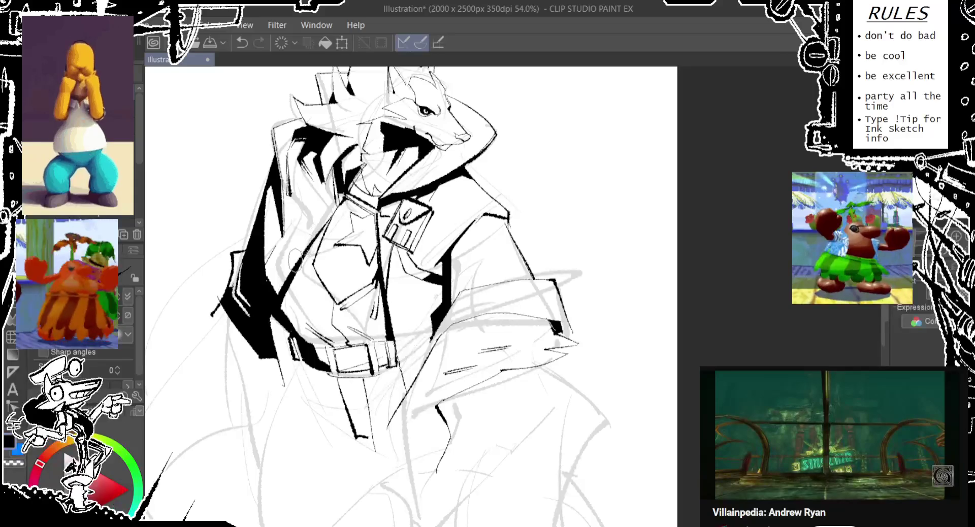
Step: Ink a line running down from the collar and try a lapel stroke
{"action": "key", "text": "ctrl+z"}
{"action": "left_click_drag", "start_coordinate": [282, 200], "coordinate": [284, 283]}
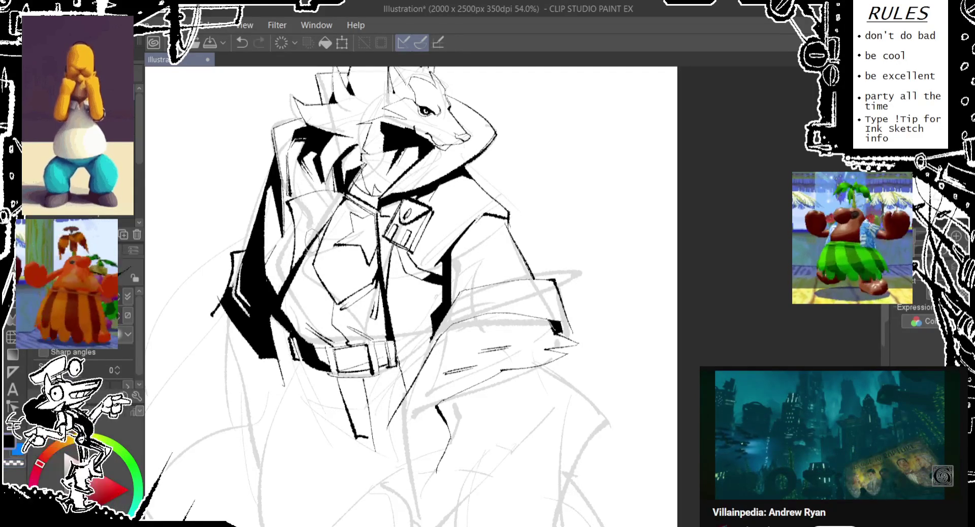
{"action": "left_click_drag", "start_coordinate": [349, 194], "coordinate": [288, 274]}
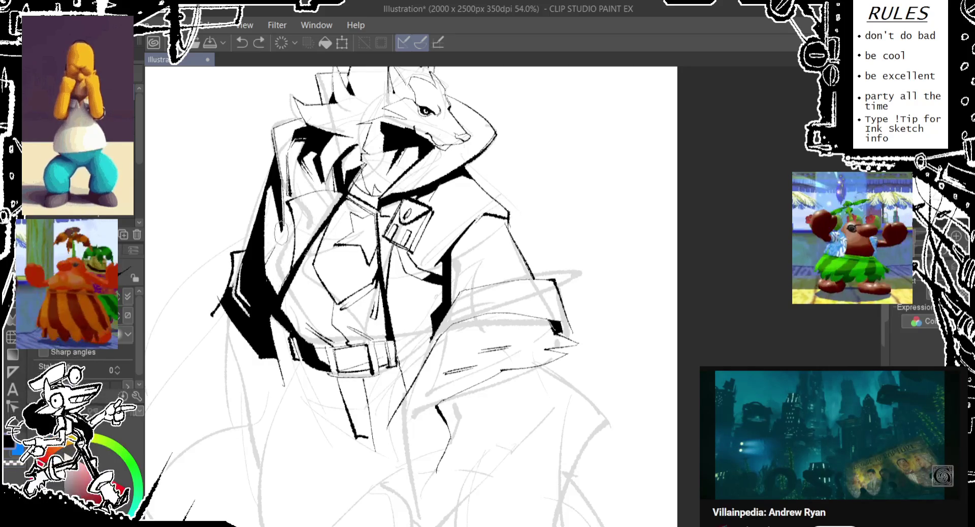
{"action": "key", "text": "ctrl+z"}
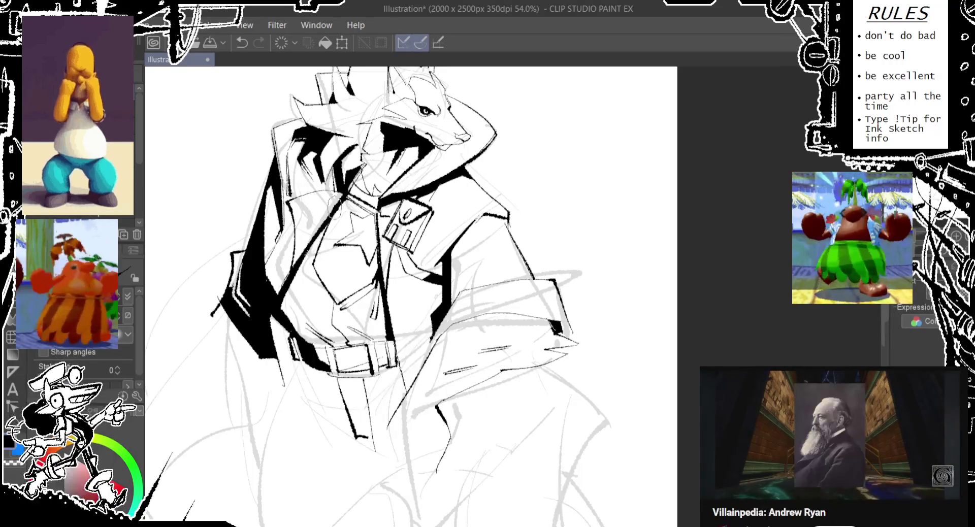
{"action": "left_click_drag", "start_coordinate": [274, 238], "coordinate": [331, 207]}
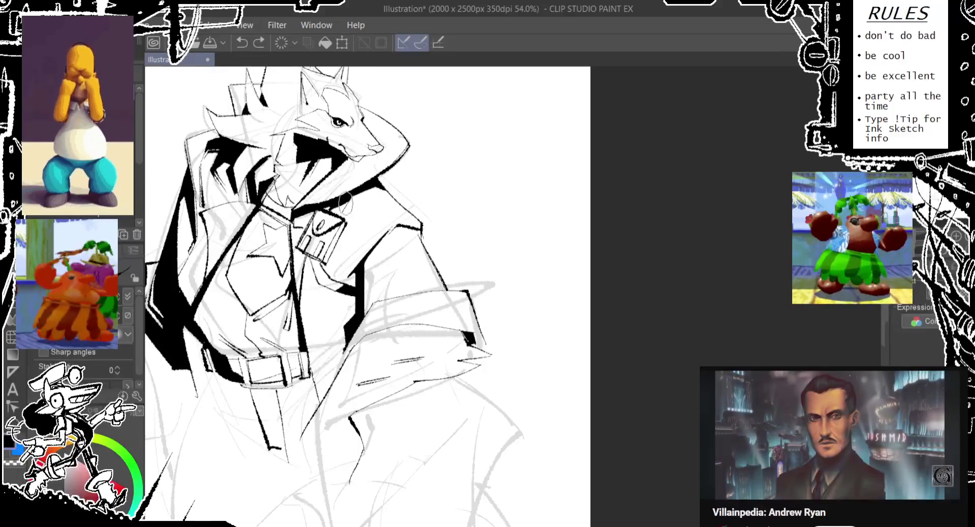
{"action": "key", "text": "ctrl+z"}
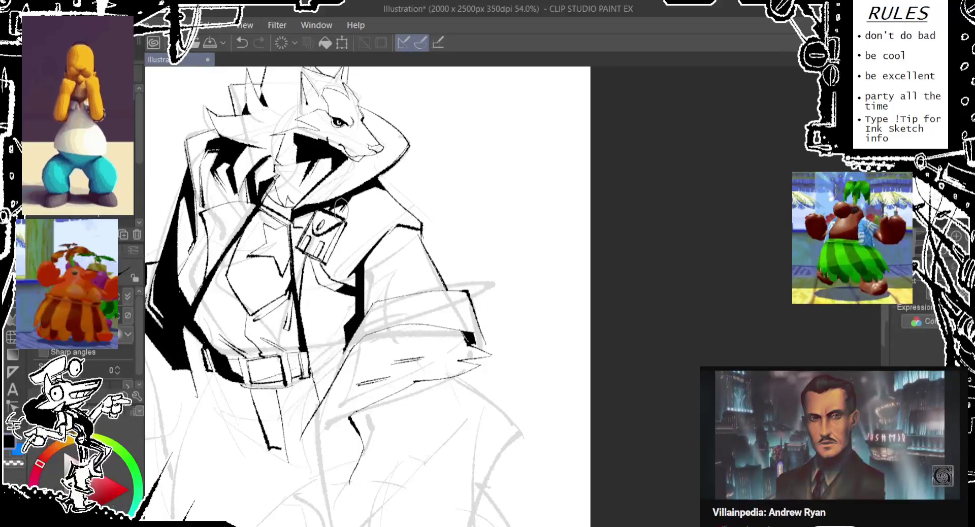
Step: Try a stroke near the collar, then reposition to the sleeve and restore the last stroke
{"action": "left_click_drag", "start_coordinate": [339, 205], "coordinate": [388, 188]}
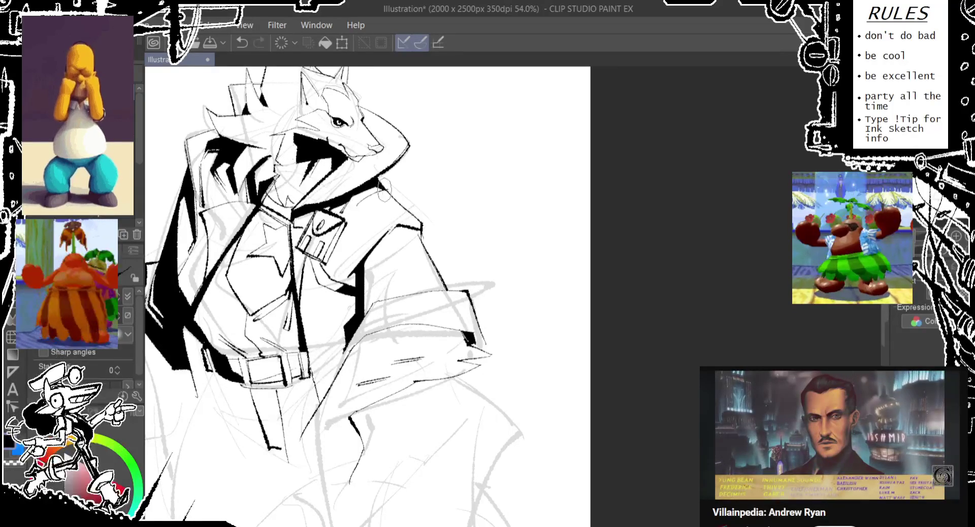
{"action": "key", "text": "ctrl+z"}
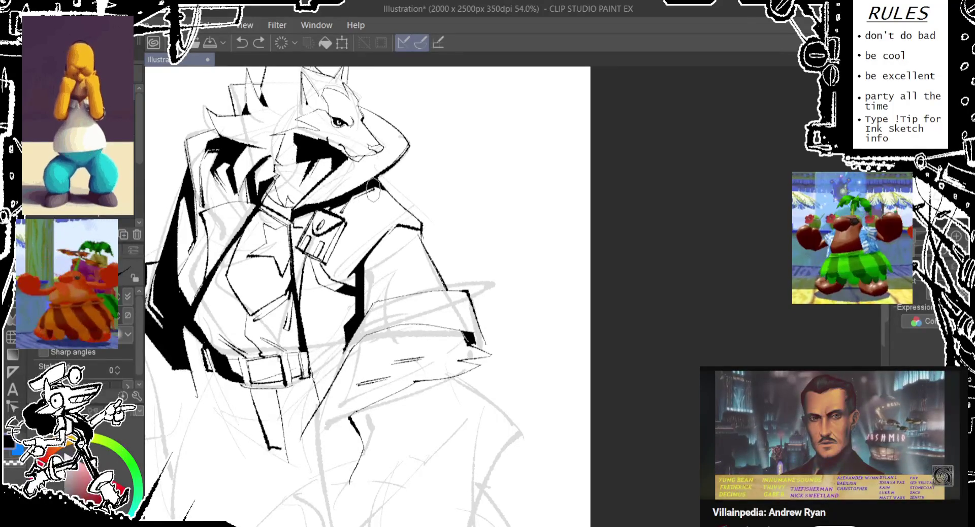
{"action": "key", "text": "ctrl+z"}
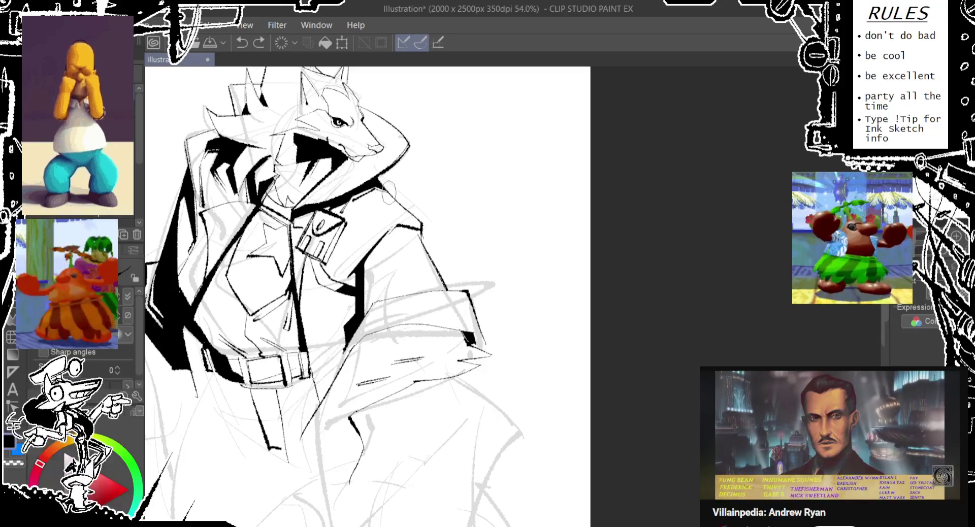
{"action": "left_click_drag", "start_coordinate": [348, 177], "coordinate": [365, 205]}
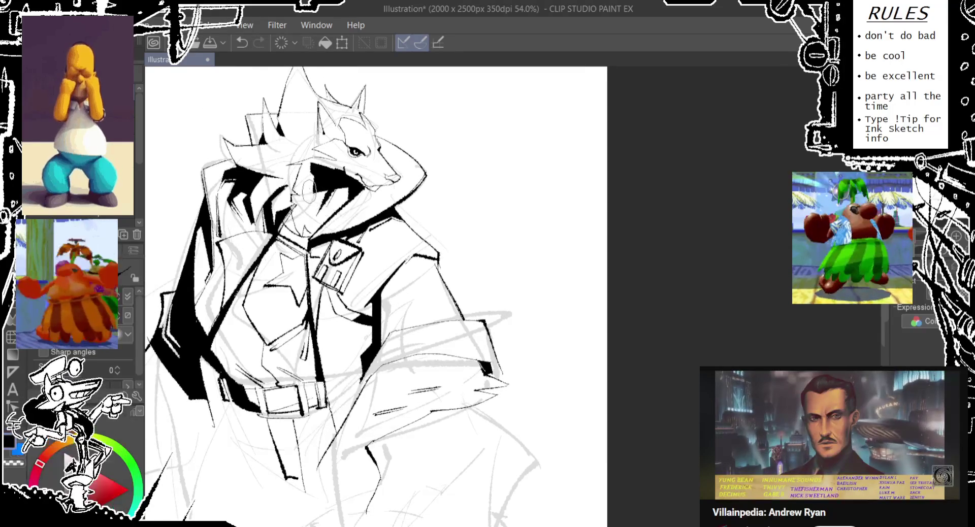
{"action": "mouse_move", "coordinate": [305, 202]}
{"action": "left_mouse_down"}
{"action": "mouse_move", "coordinate": [309, 229]}
{"action": "mouse_move", "coordinate": [311, 219]}
{"action": "left_mouse_up"}
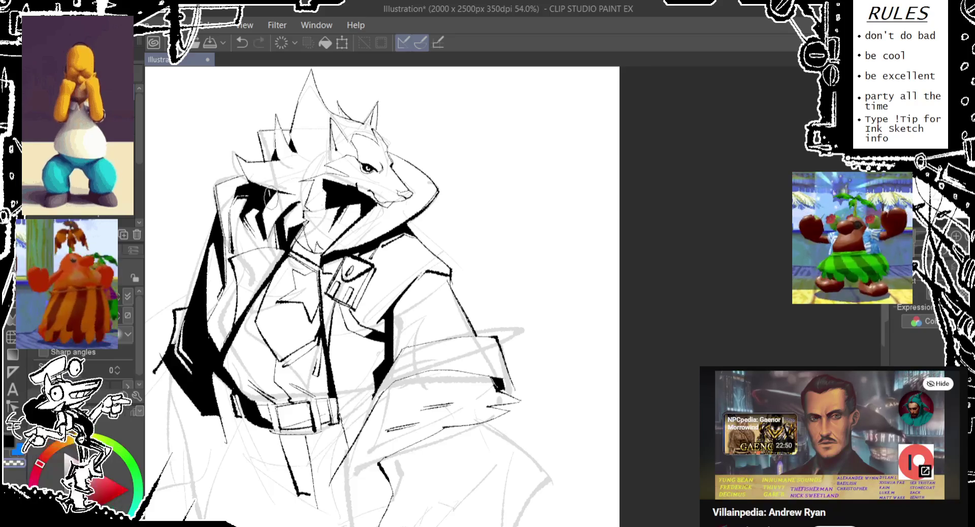
{"action": "left_click_drag", "start_coordinate": [386, 294], "coordinate": [396, 291]}
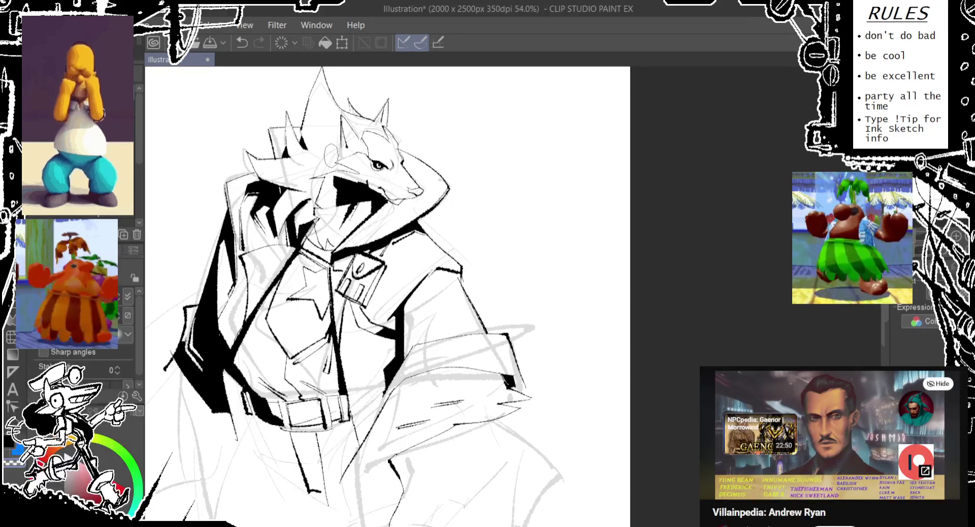
{"action": "left_click_drag", "start_coordinate": [394, 369], "coordinate": [377, 311]}
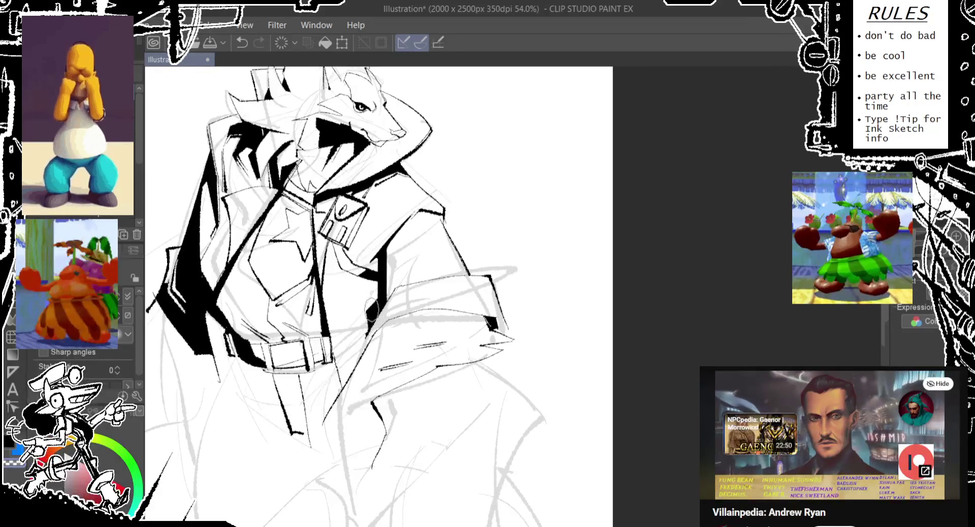
{"action": "key", "text": "ctrl+z"}
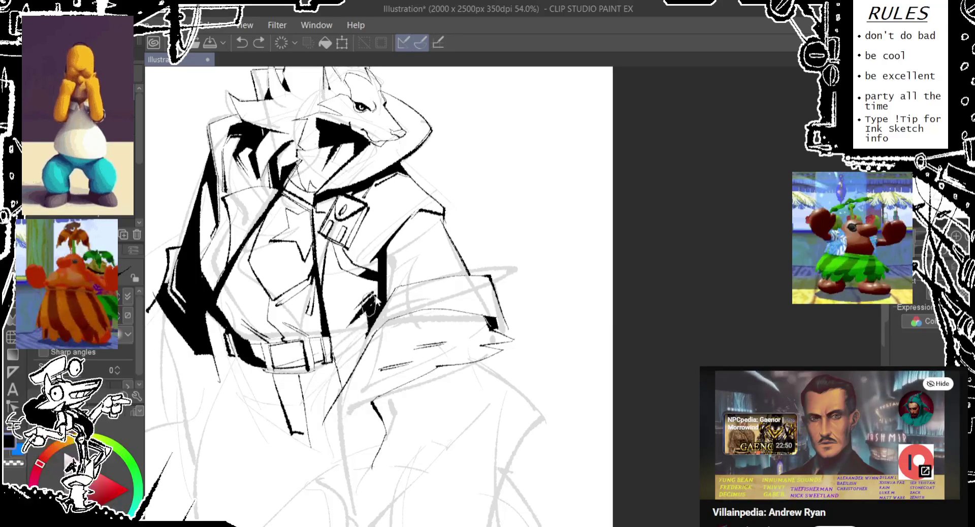
{"action": "key", "text": "ctrl+y"}
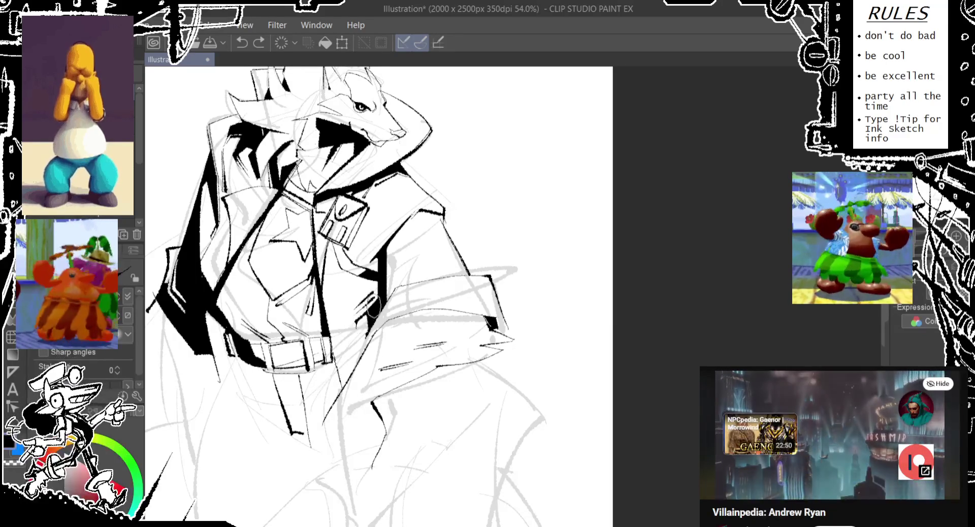
{"action": "scroll", "coordinate": [374, 324], "scroll_direction": "up", "scroll_amount": 1}
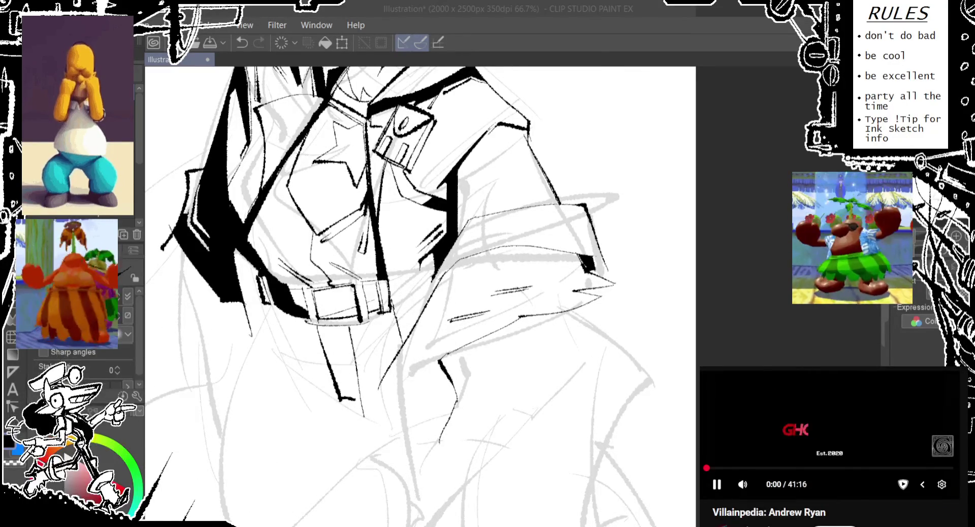
Step: Try and undo several pen strokes for the hand emerging below the sleeve
{"action": "scroll", "coordinate": [400, 335], "scroll_direction": "down", "scroll_amount": 3}
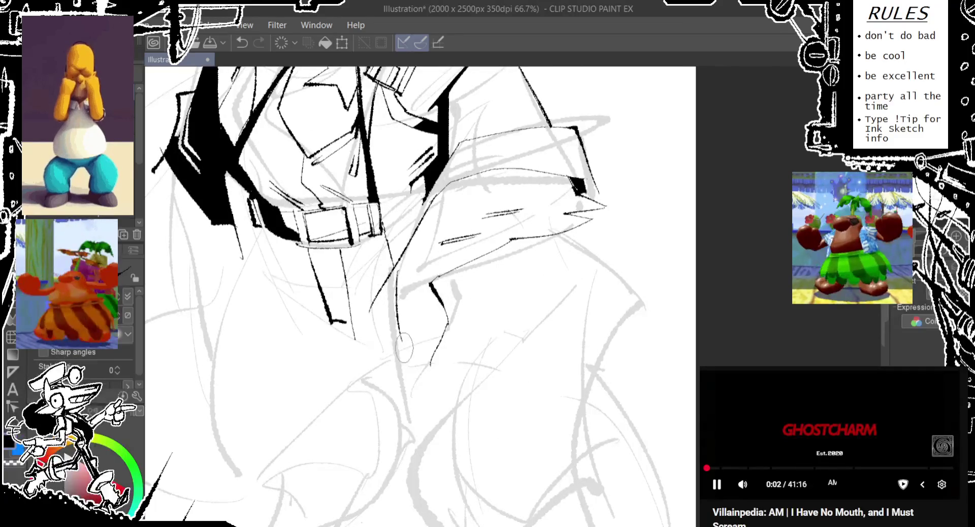
{"action": "key", "text": "ctrl+z"}
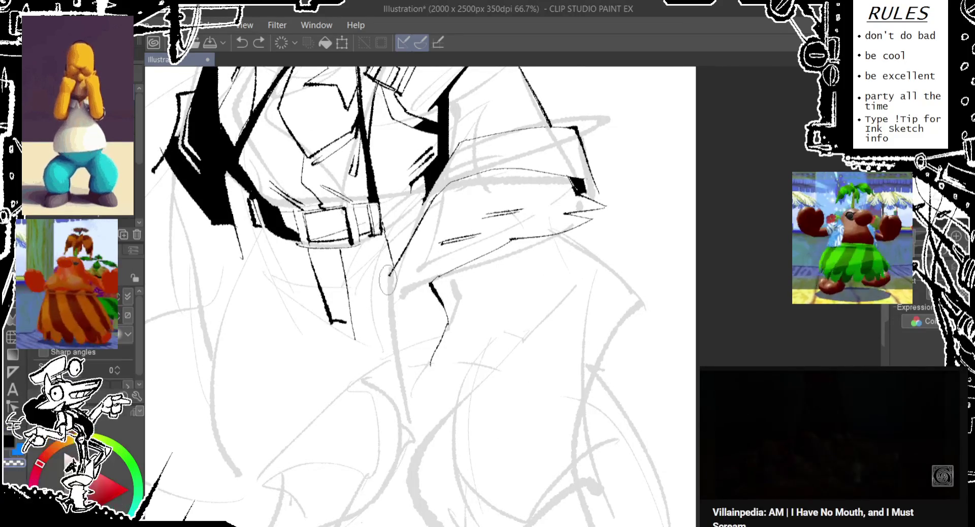
{"action": "left_click_drag", "start_coordinate": [394, 256], "coordinate": [388, 315]}
{"action": "key", "text": "ctrl+z"}
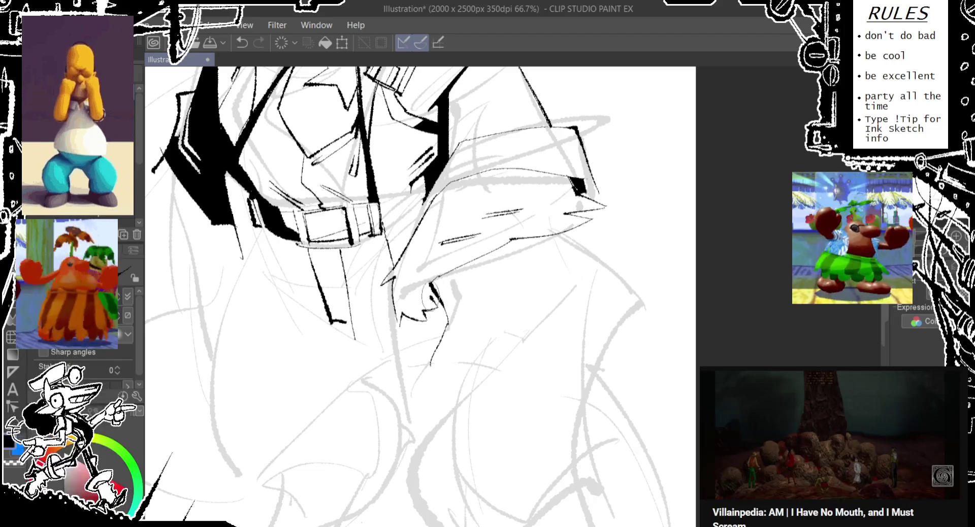
{"action": "left_click_drag", "start_coordinate": [389, 269], "coordinate": [407, 355]}
{"action": "key", "text": "ctrl+z"}
{"action": "left_click_drag", "start_coordinate": [388, 267], "coordinate": [386, 353]}
{"action": "key", "text": "ctrl+z"}
{"action": "left_click_drag", "start_coordinate": [390, 284], "coordinate": [386, 339]}
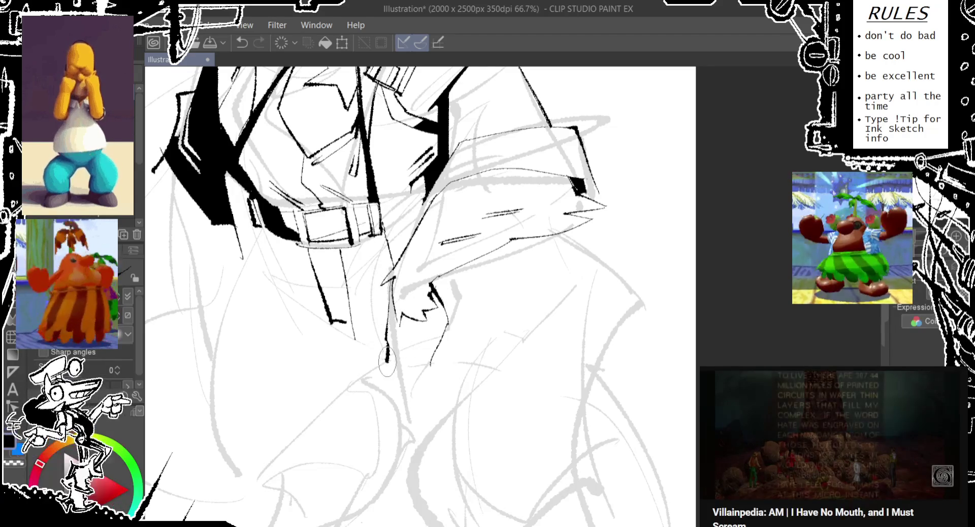
{"action": "key", "text": "ctrl+z"}
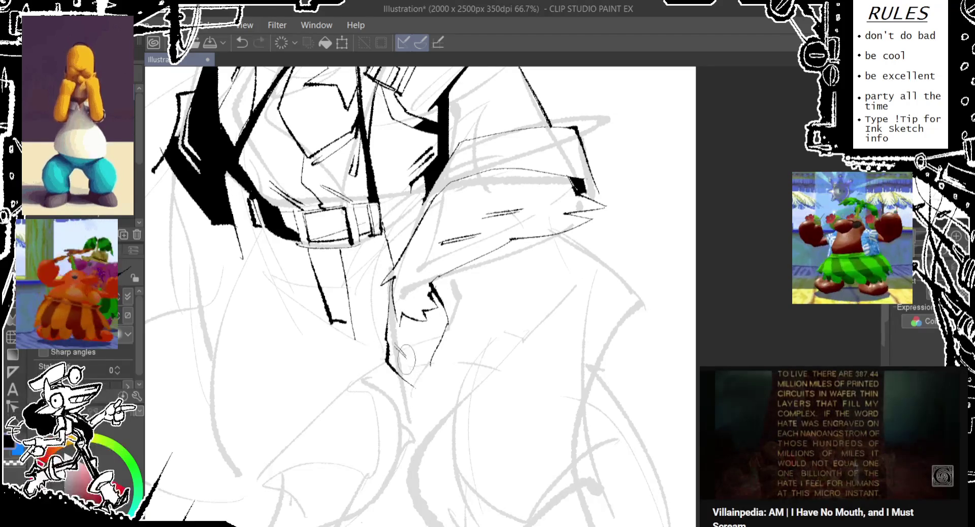
Step: Ink finger lines and the hand's outer edge, discarding the rejected strokes
{"action": "left_click_drag", "start_coordinate": [399, 351], "coordinate": [424, 402]}
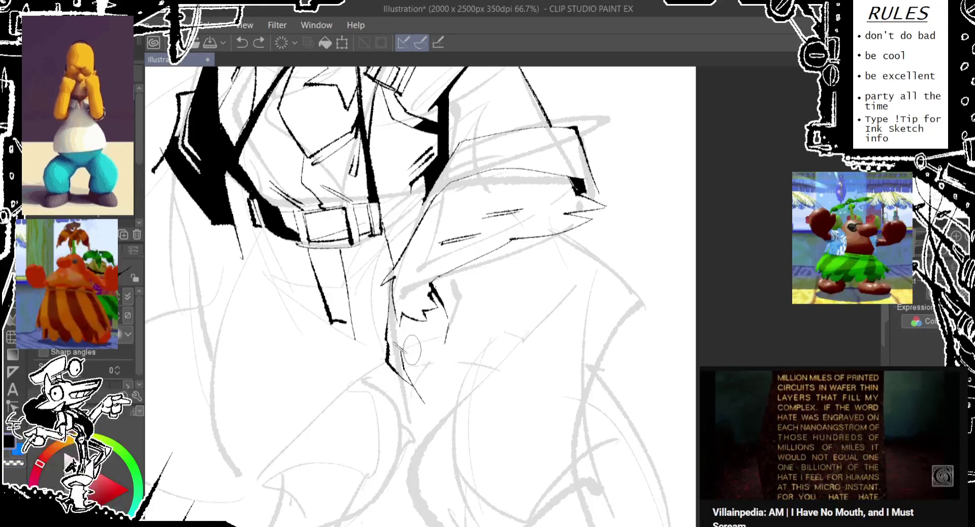
{"action": "left_click_drag", "start_coordinate": [416, 353], "coordinate": [427, 390]}
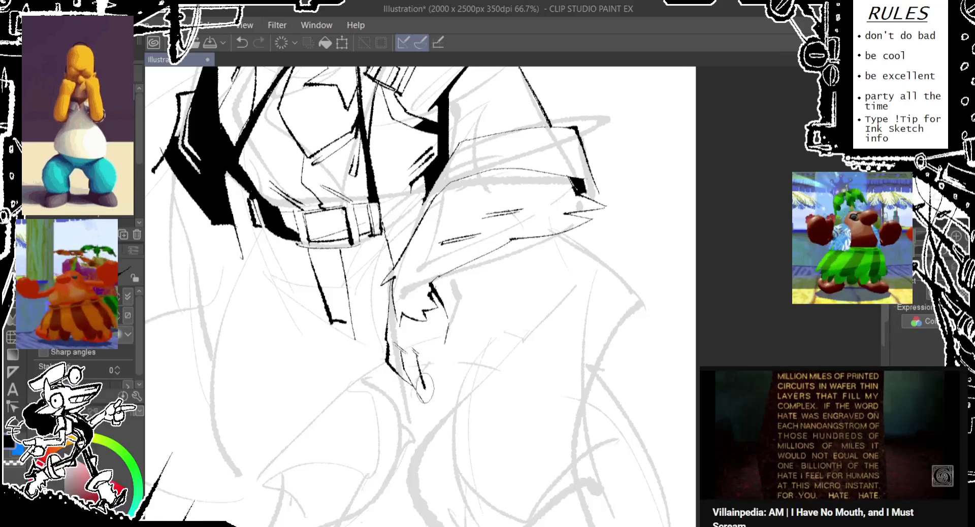
{"action": "left_click_drag", "start_coordinate": [416, 353], "coordinate": [423, 381]}
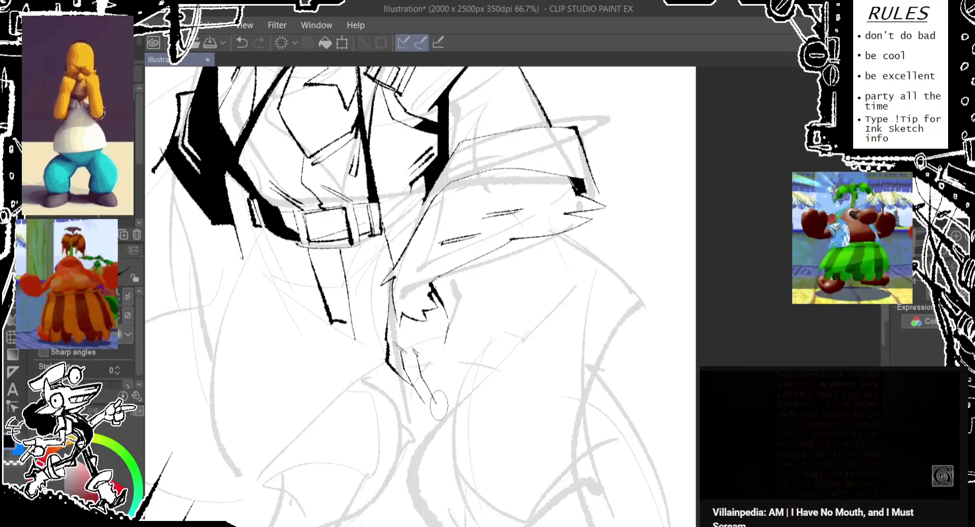
{"action": "key", "text": "ctrl+z"}
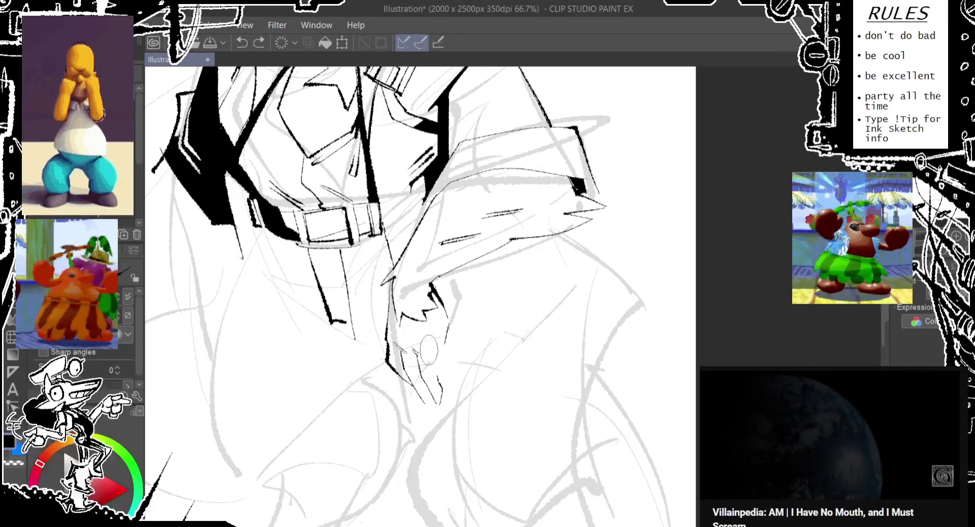
{"action": "mouse_move", "coordinate": [446, 345]}
{"action": "left_mouse_down"}
{"action": "mouse_move", "coordinate": [442, 371]}
{"action": "mouse_move", "coordinate": [398, 290]}
{"action": "left_mouse_up"}
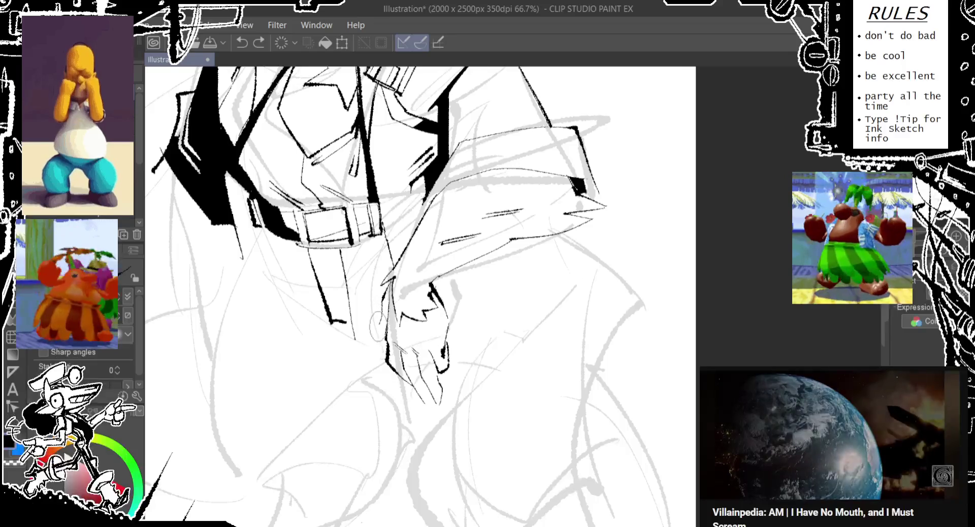
{"action": "key", "text": "ctrl+z"}
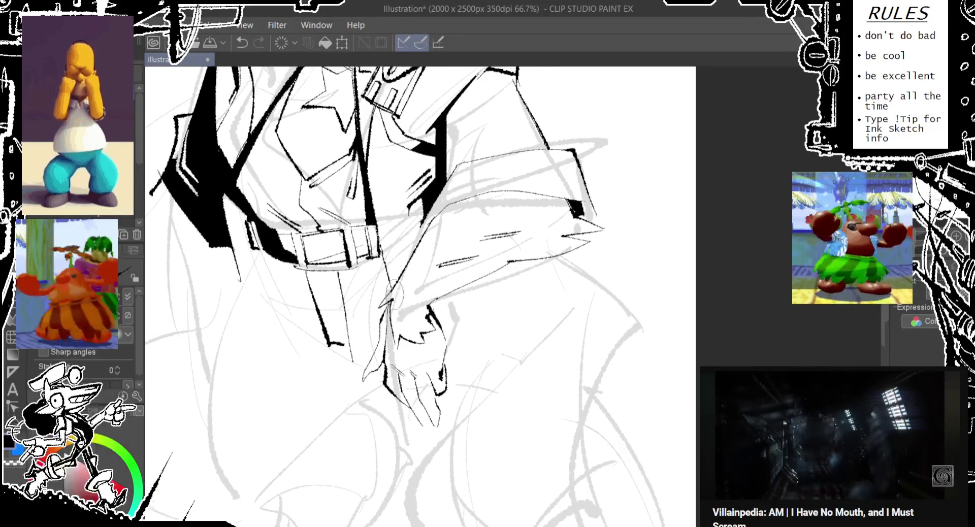
Step: Reframe the view around the belt and paw, then try a short paw stroke
{"action": "mouse_move", "coordinate": [391, 290]}
{"action": "left_mouse_down"}
{"action": "mouse_move", "coordinate": [371, 408]}
{"action": "mouse_move", "coordinate": [353, 362]}
{"action": "left_mouse_up"}
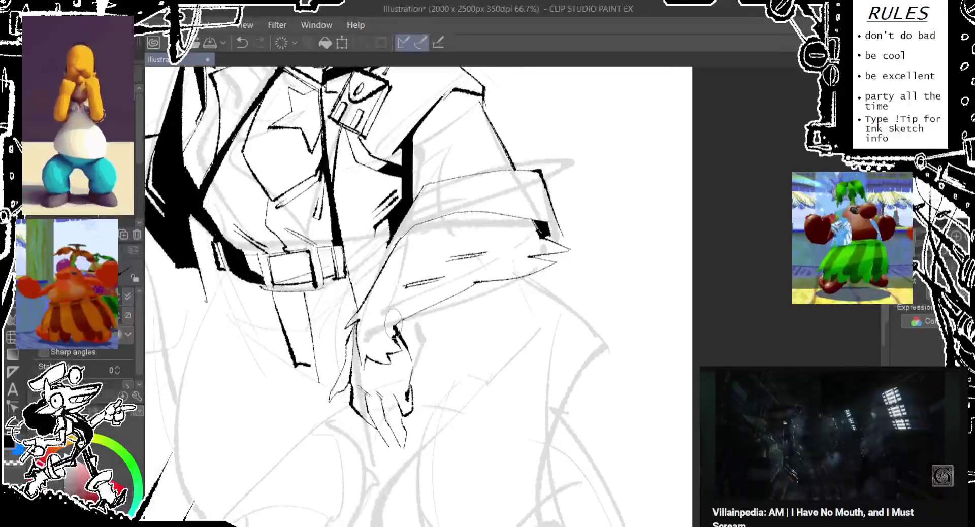
{"action": "scroll", "coordinate": [353, 362], "scroll_direction": "down", "scroll_amount": 1}
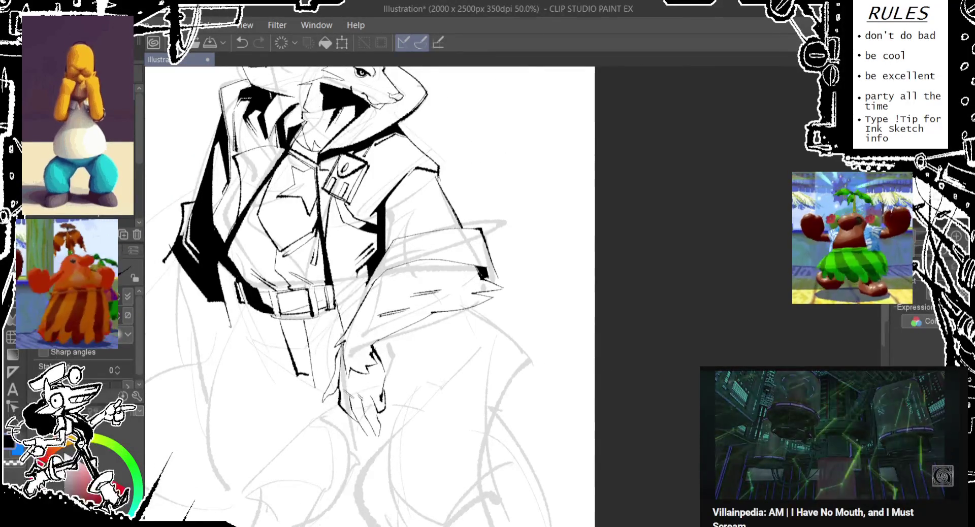
{"action": "mouse_move", "coordinate": [304, 300]}
{"action": "left_mouse_down"}
{"action": "mouse_move", "coordinate": [283, 328]}
{"action": "mouse_move", "coordinate": [263, 199]}
{"action": "mouse_move", "coordinate": [286, 211]}
{"action": "left_mouse_up"}
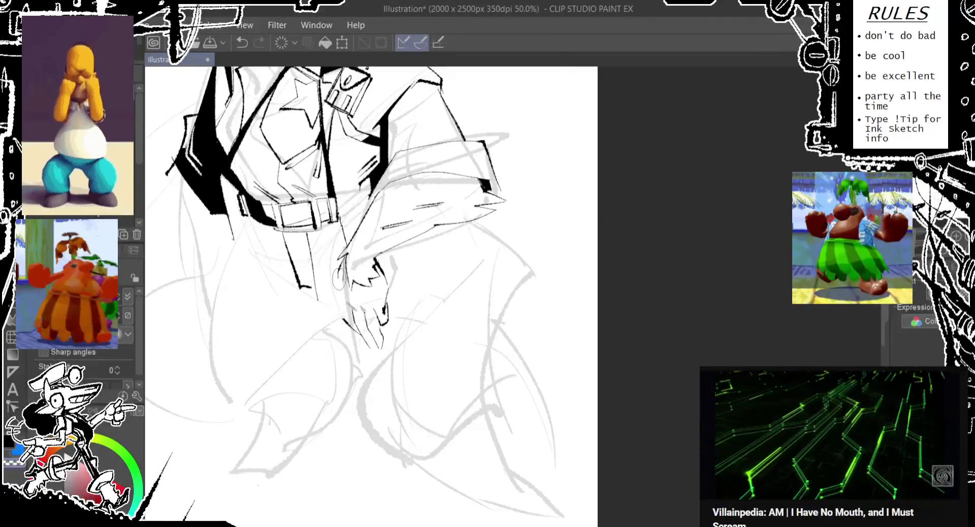
{"action": "key", "text": "ctrl+z"}
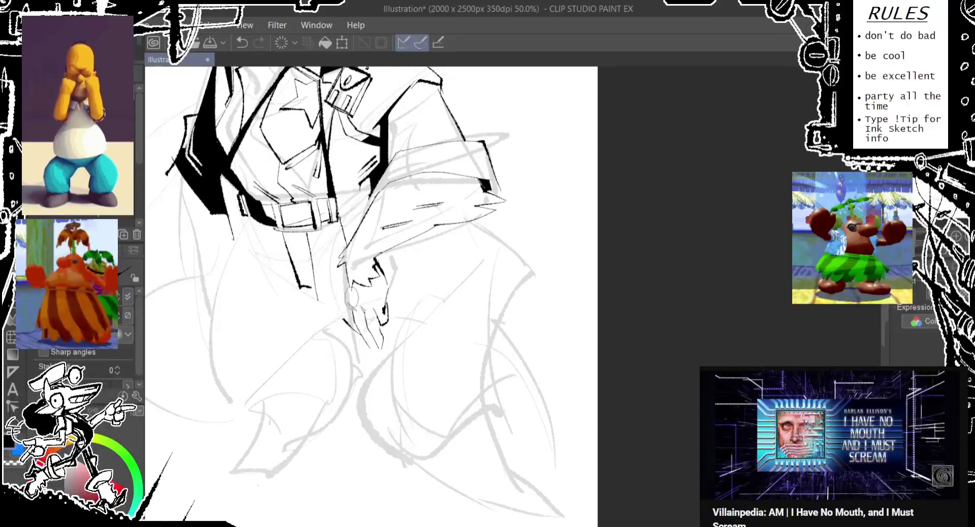
{"action": "left_click_drag", "start_coordinate": [339, 261], "coordinate": [337, 315]}
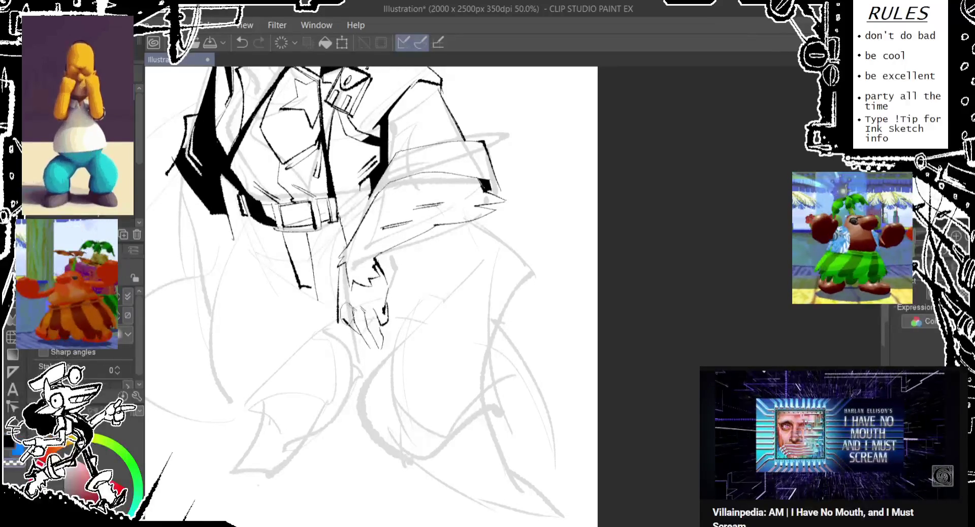
{"action": "key", "text": "ctrl+z"}
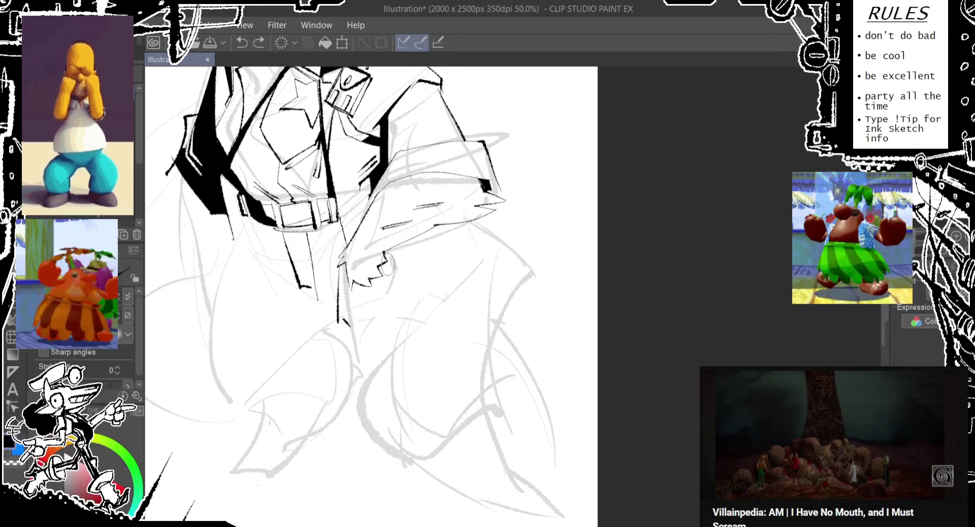
Step: Ink the paw's lower lines, closing bottom stroke and right side
{"action": "left_click_drag", "start_coordinate": [372, 322], "coordinate": [377, 308]}
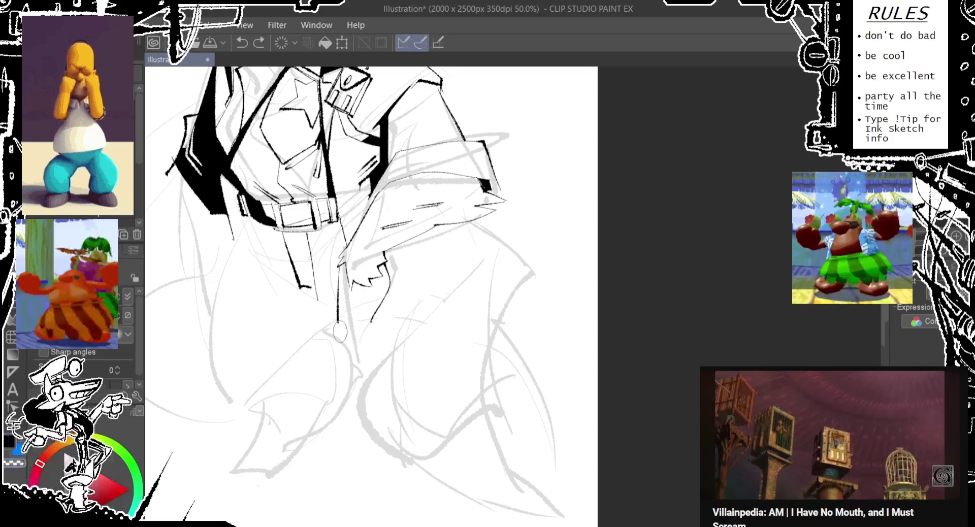
{"action": "left_click_drag", "start_coordinate": [337, 309], "coordinate": [355, 345]}
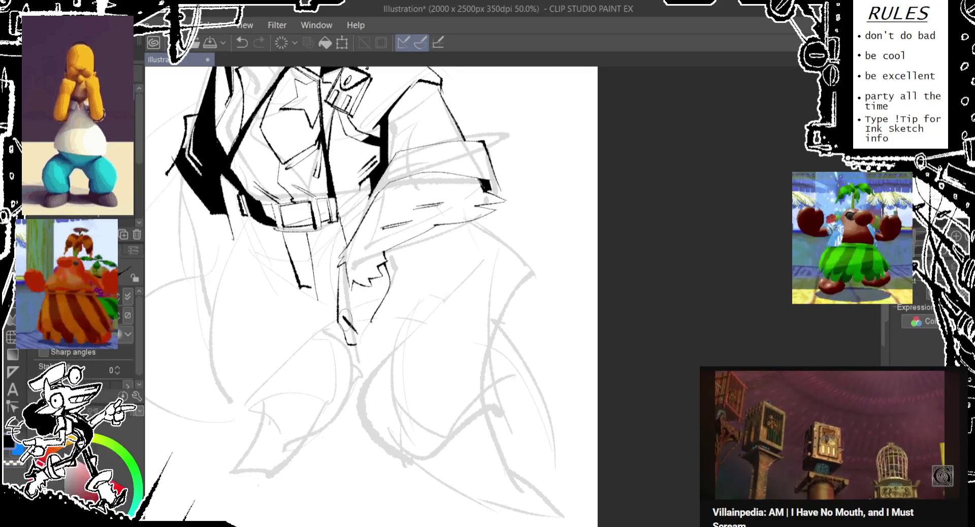
{"action": "mouse_move", "coordinate": [339, 310]}
{"action": "left_mouse_down"}
{"action": "mouse_move", "coordinate": [355, 348]}
{"action": "mouse_move", "coordinate": [368, 344]}
{"action": "left_mouse_up"}
{"action": "left_click_drag", "start_coordinate": [381, 305], "coordinate": [370, 336]}
{"action": "key", "text": "ctrl+z"}
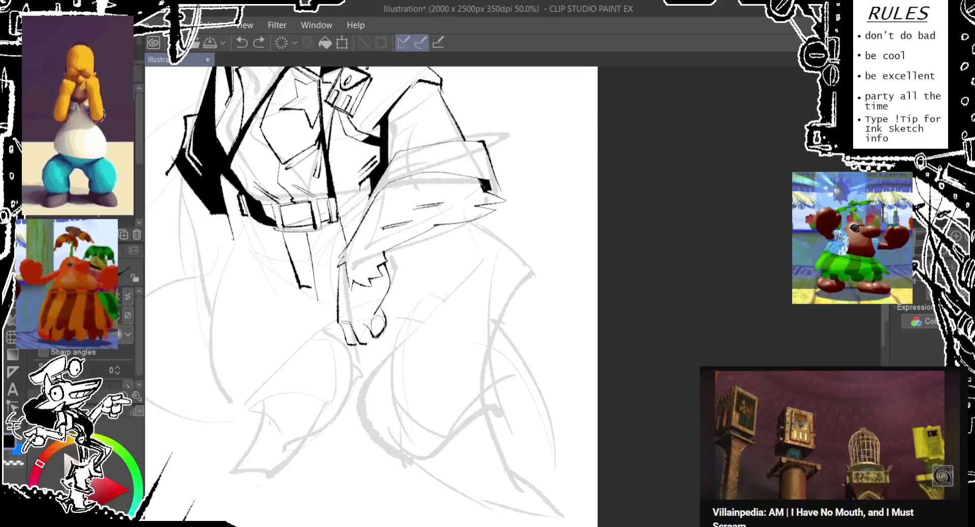
Step: Add thin knuckle strokes and re-ink the paw's left edge
{"action": "left_click_drag", "start_coordinate": [378, 318], "coordinate": [358, 343]}
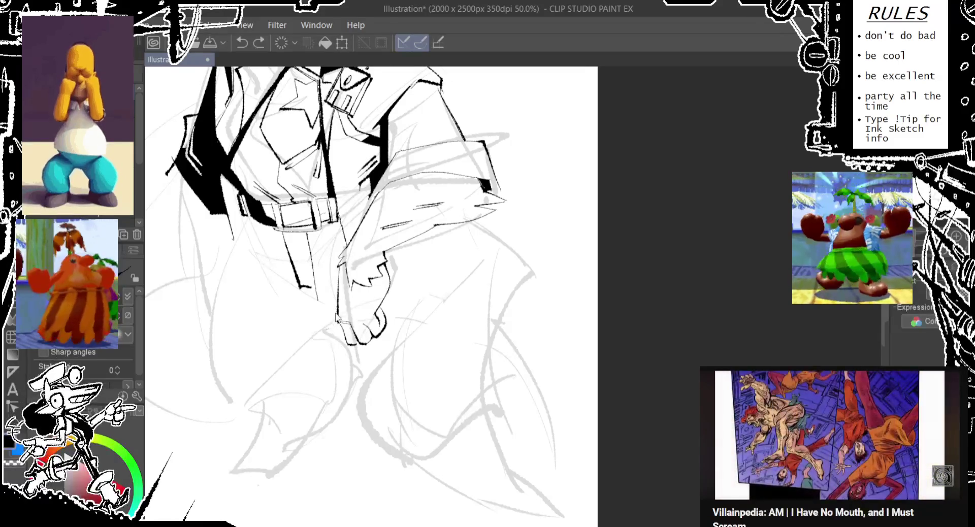
{"action": "mouse_move", "coordinate": [339, 305]}
{"action": "left_mouse_down"}
{"action": "mouse_move", "coordinate": [333, 342]}
{"action": "mouse_move", "coordinate": [349, 322]}
{"action": "left_mouse_up"}
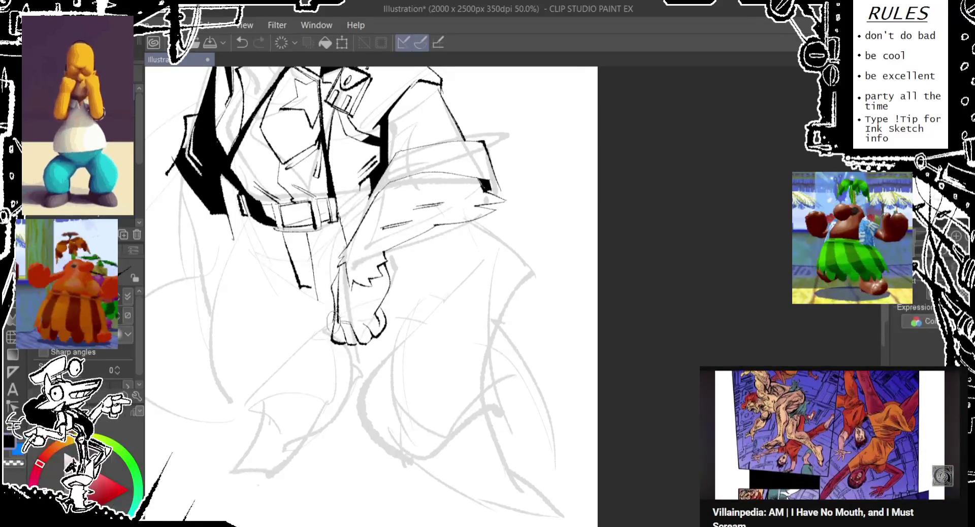
{"action": "key", "text": "ctrl+z"}
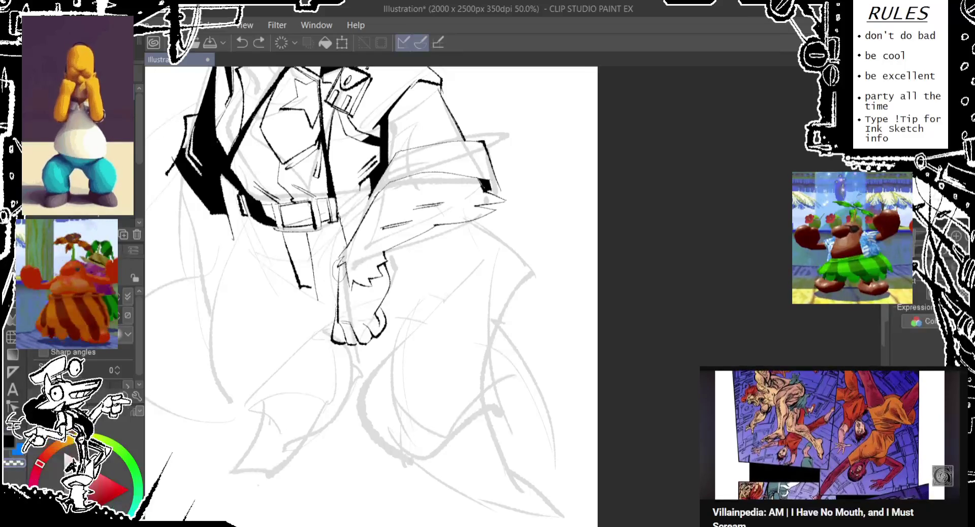
{"action": "left_click_drag", "start_coordinate": [338, 275], "coordinate": [335, 311]}
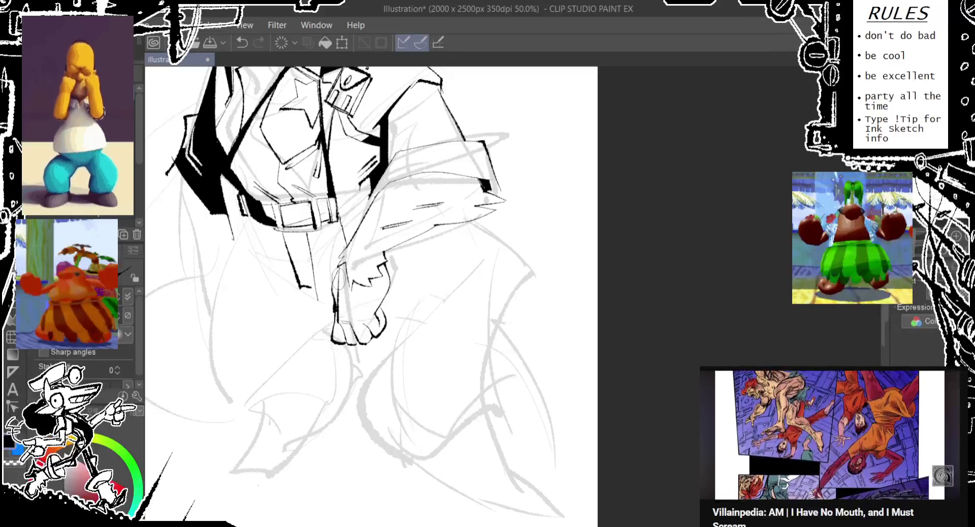
{"action": "left_click_drag", "start_coordinate": [356, 254], "coordinate": [375, 315]}
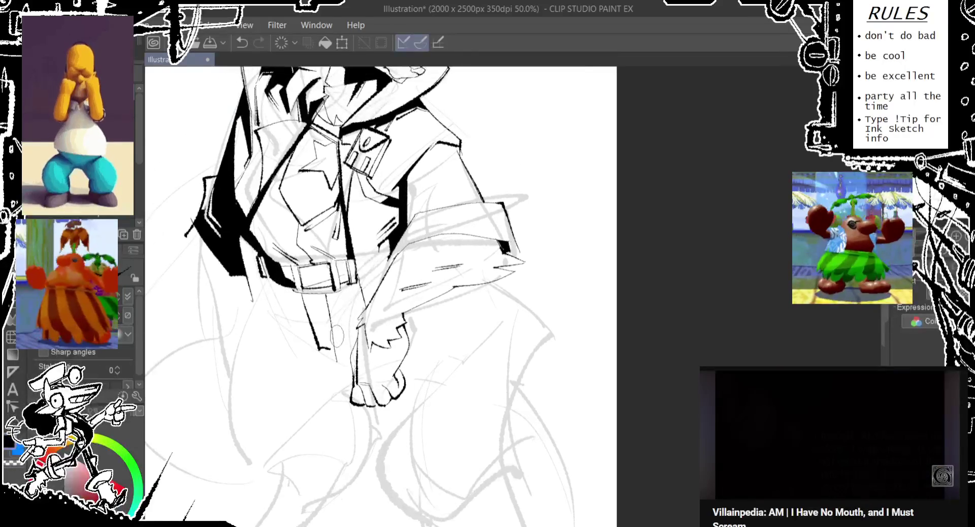
Step: Try a thin ink stroke beside the paw, then remove it
{"action": "key", "text": "ctrl+z"}
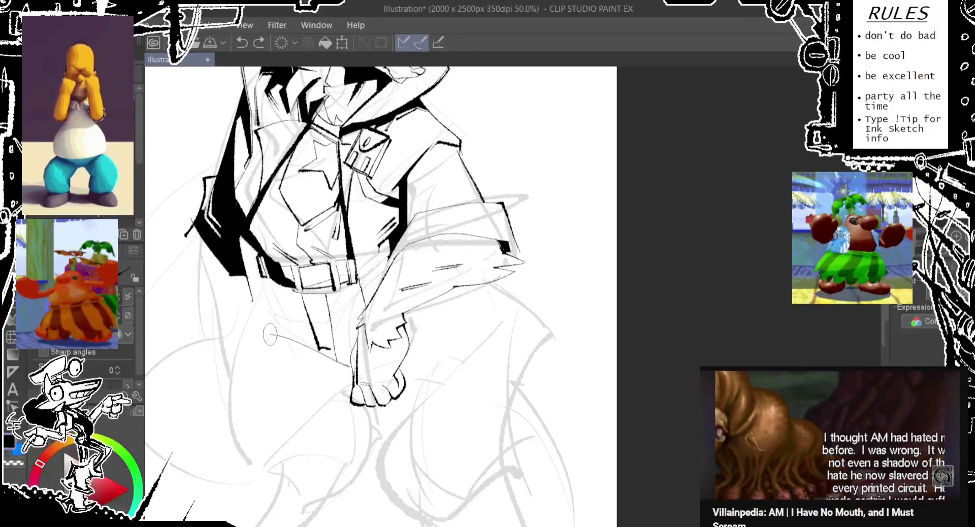
{"action": "left_click_drag", "start_coordinate": [347, 370], "coordinate": [283, 344]}
{"action": "key", "text": "ctrl+z"}
{"action": "mouse_move", "coordinate": [347, 371]}
{"action": "left_mouse_down"}
{"action": "mouse_move", "coordinate": [282, 343]}
{"action": "mouse_move", "coordinate": [349, 369]}
{"action": "left_mouse_up"}
{"action": "key", "text": "ctrl+z"}
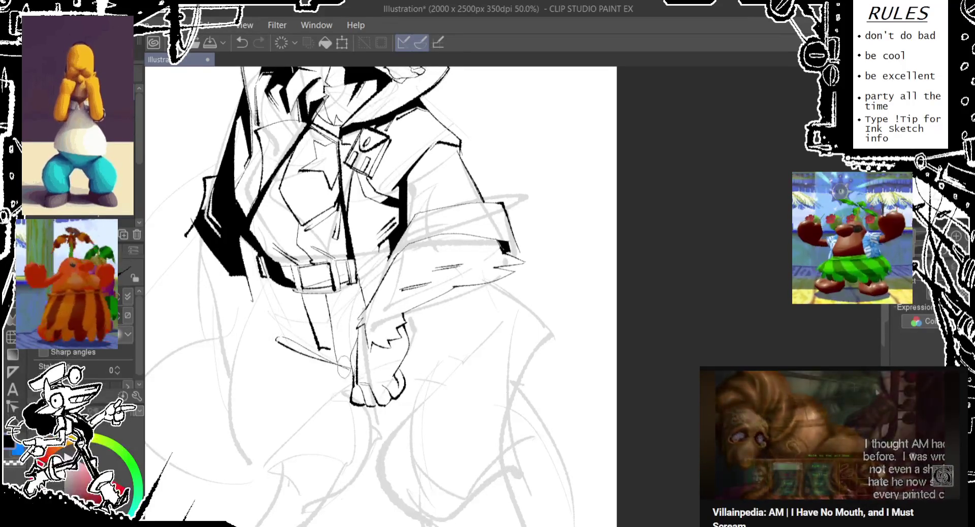
{"action": "key", "text": "ctrl+z"}
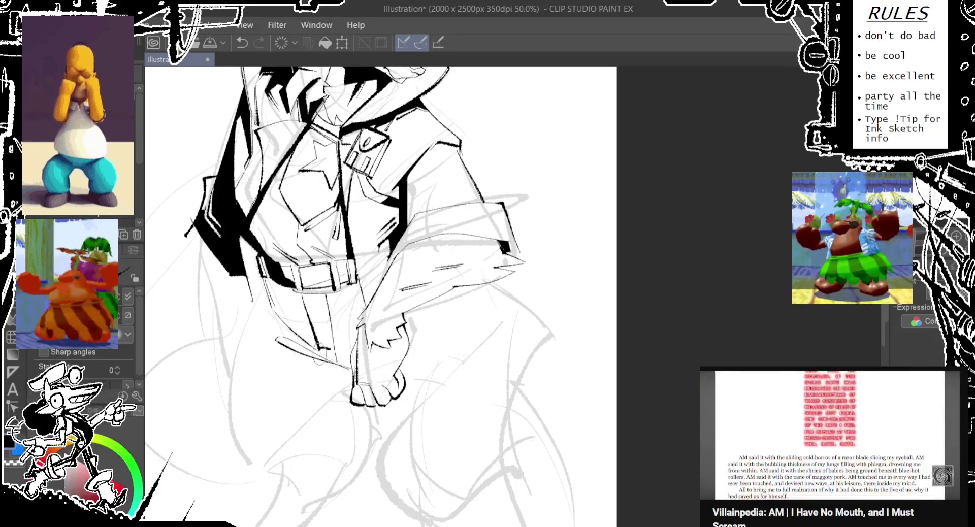
Step: Ink a long line down the left leg and remove stray coat-edge strokes
{"action": "mouse_move", "coordinate": [262, 290]}
{"action": "left_mouse_down"}
{"action": "mouse_move", "coordinate": [238, 465]}
{"action": "mouse_move", "coordinate": [265, 441]}
{"action": "left_mouse_up"}
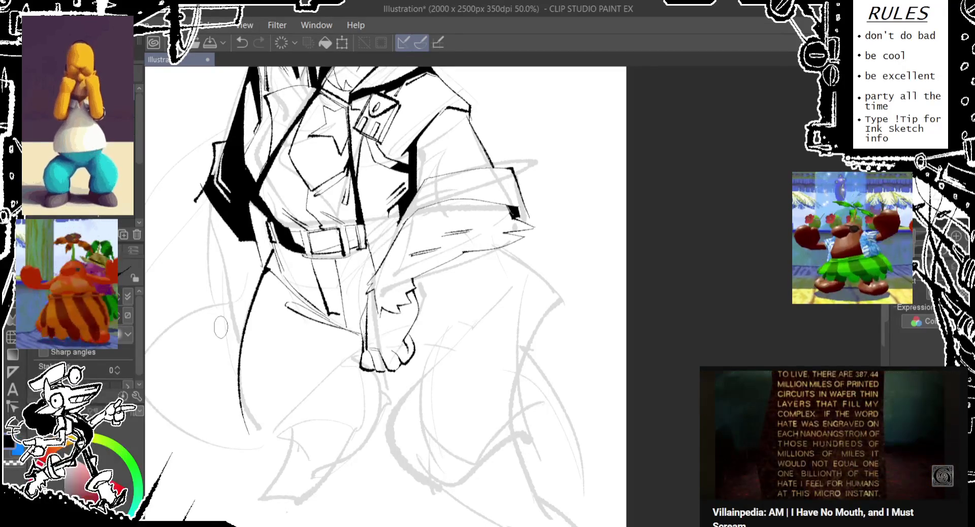
{"action": "left_click_drag", "start_coordinate": [198, 175], "coordinate": [195, 229]}
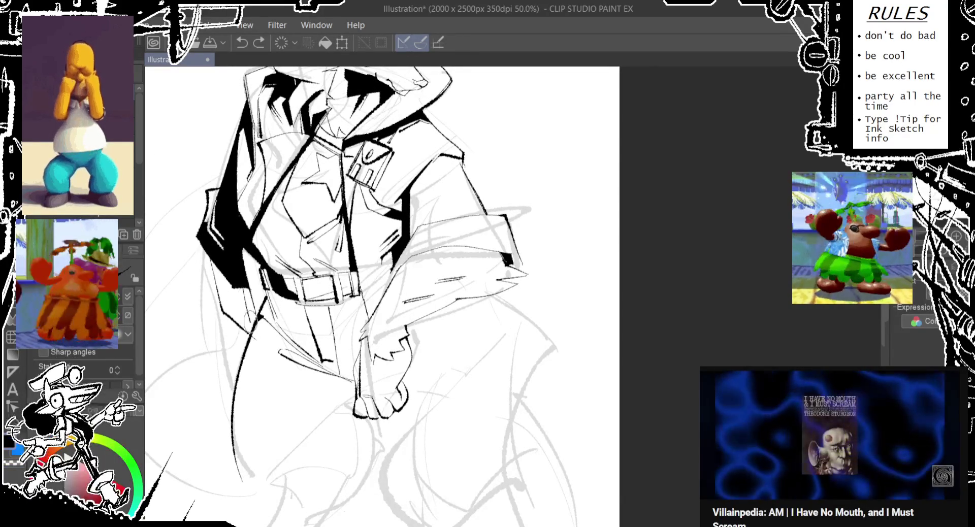
{"action": "key", "text": "ctrl+z"}
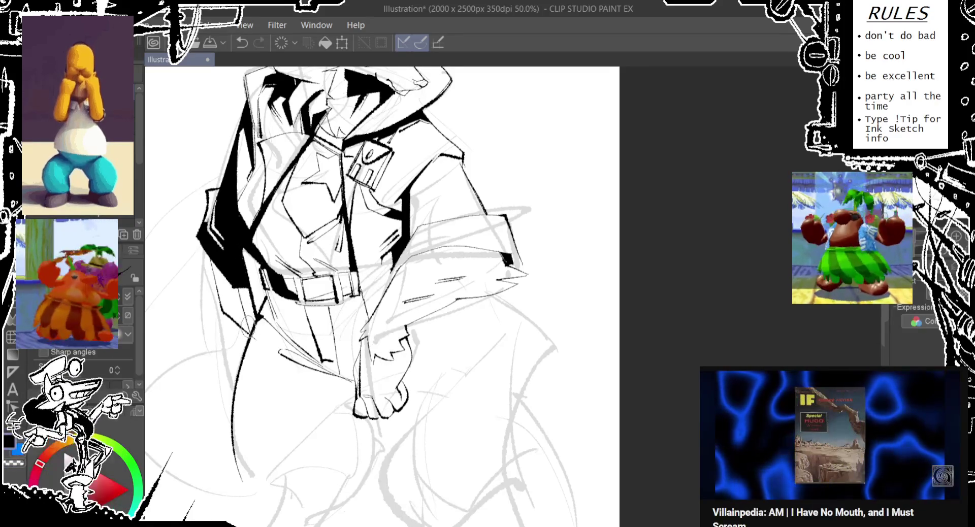
{"action": "key", "text": "ctrl+z"}
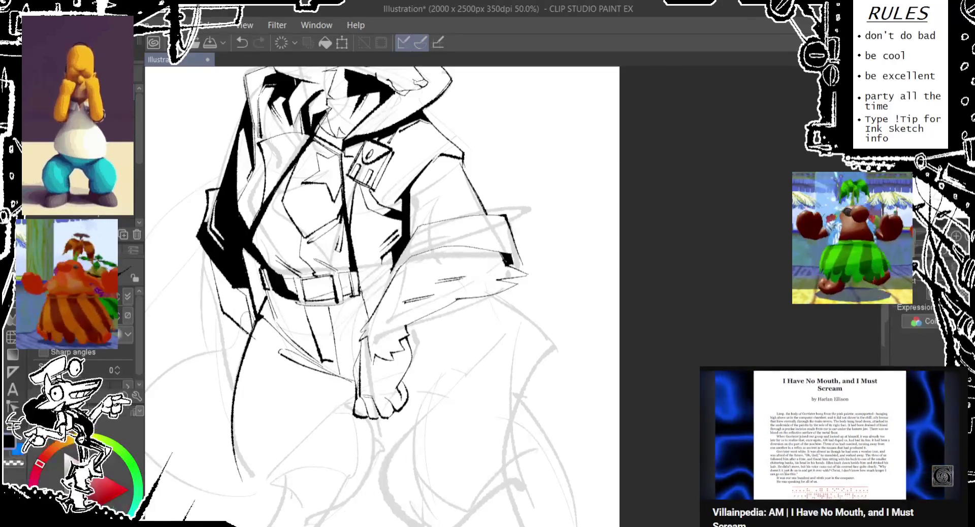
{"action": "key", "text": "g"}
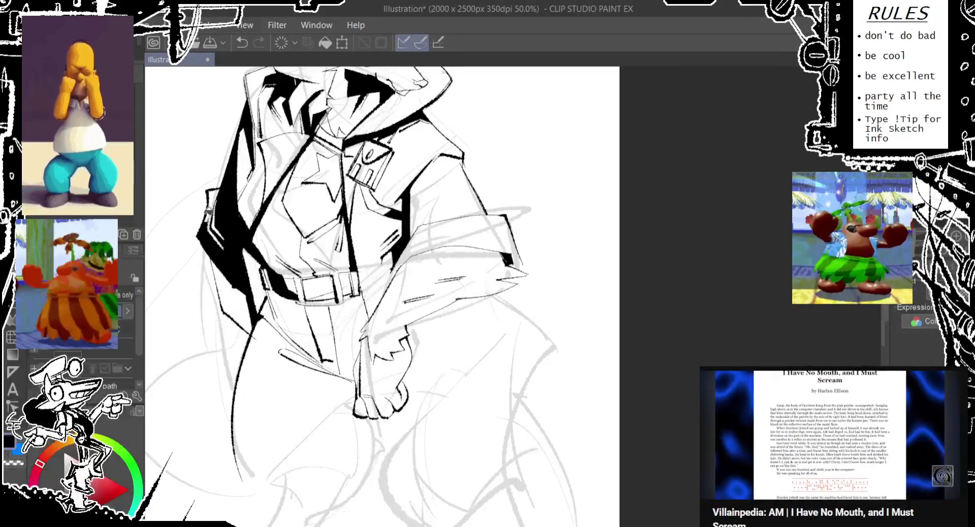
{"action": "key", "text": "p"}
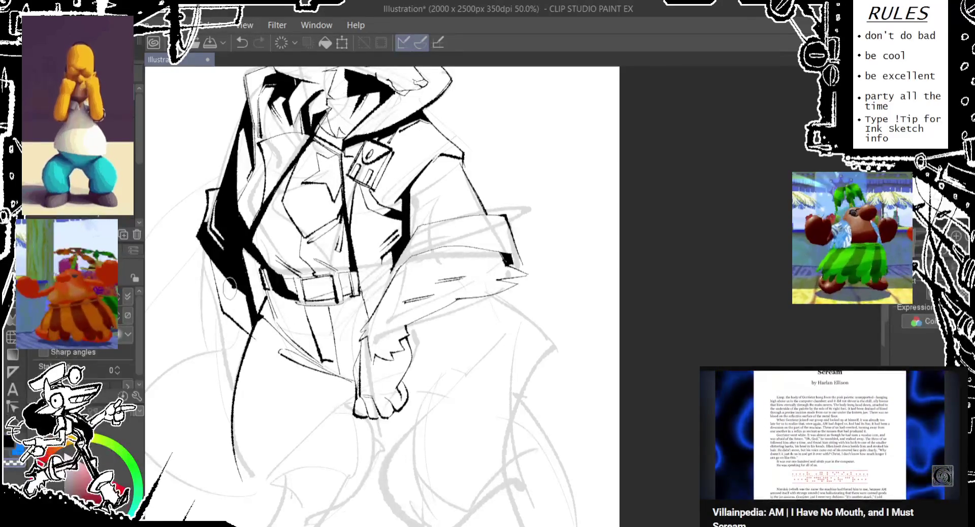
{"action": "key", "text": "ctrl+z"}
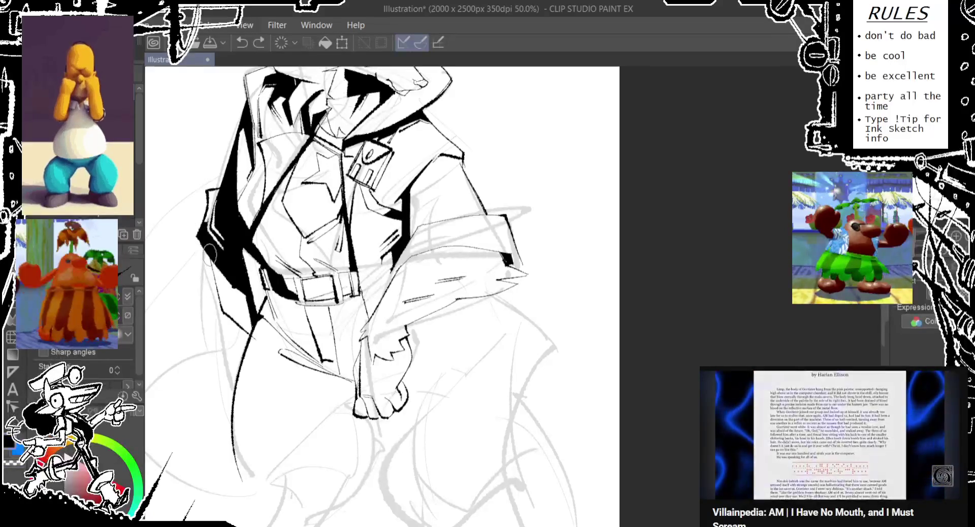
Step: Retry a thin line down the coat's left edge, then reframe over the legs
{"action": "left_click_drag", "start_coordinate": [187, 242], "coordinate": [213, 305]}
{"action": "key", "text": "ctrl+z"}
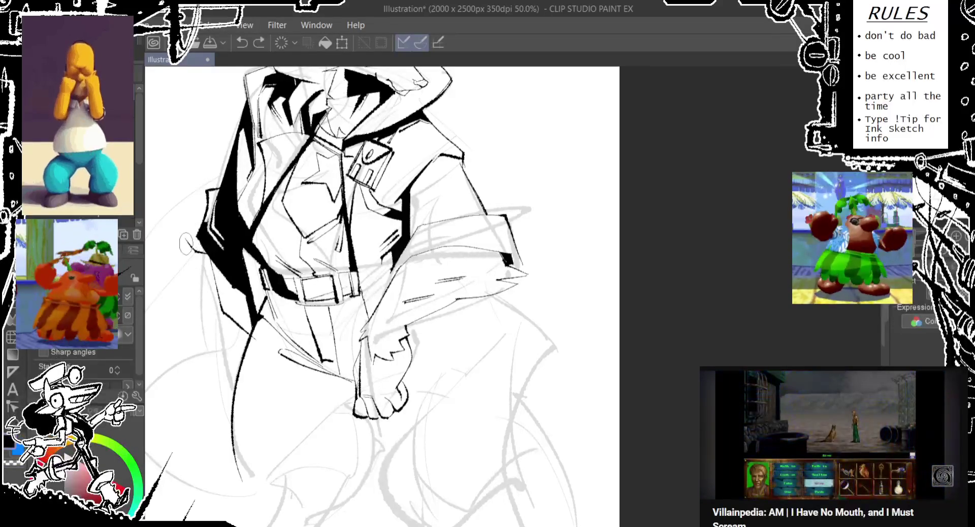
{"action": "left_click_drag", "start_coordinate": [185, 243], "coordinate": [204, 284]}
{"action": "key", "text": "ctrl+z"}
{"action": "left_click_drag", "start_coordinate": [186, 238], "coordinate": [204, 286]}
{"action": "key", "text": "ctrl+z"}
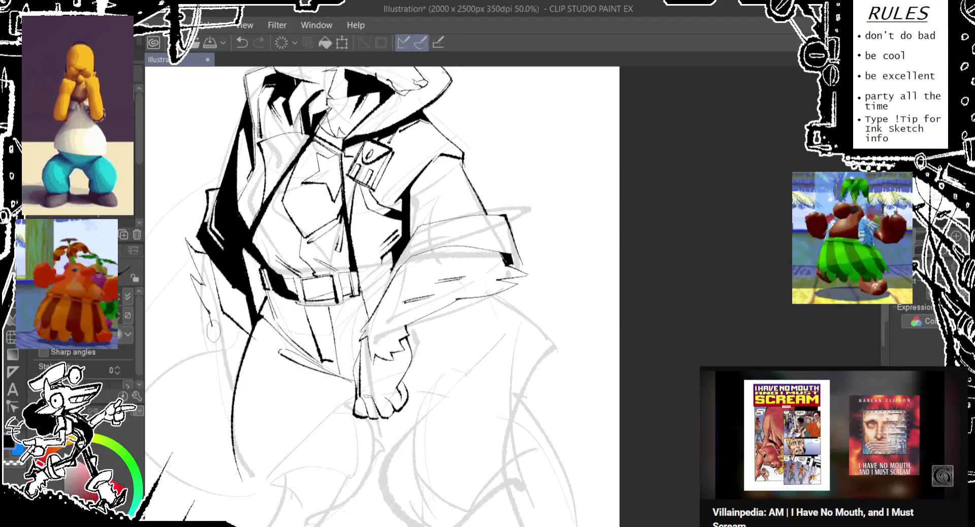
{"action": "scroll", "coordinate": [205, 314], "scroll_direction": "down", "scroll_amount": 3}
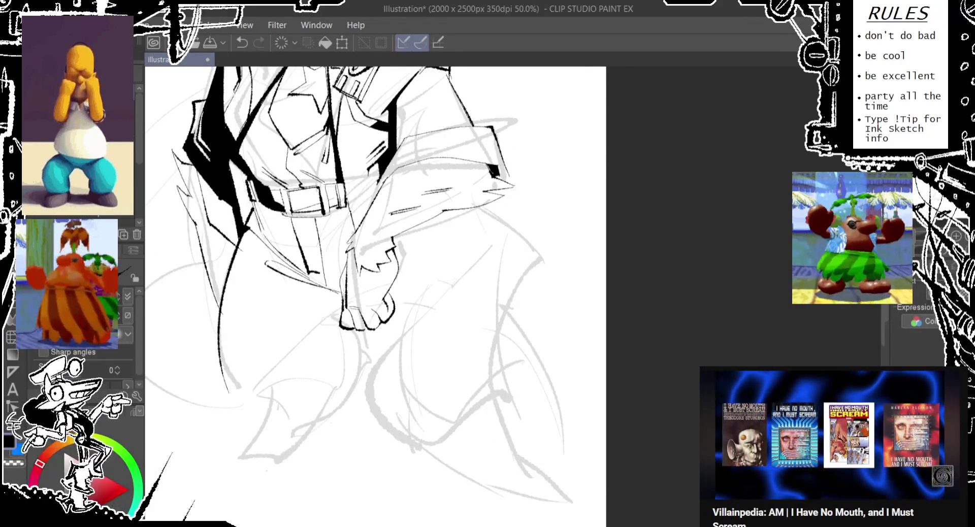
{"action": "left_click_drag", "start_coordinate": [246, 340], "coordinate": [253, 390]}
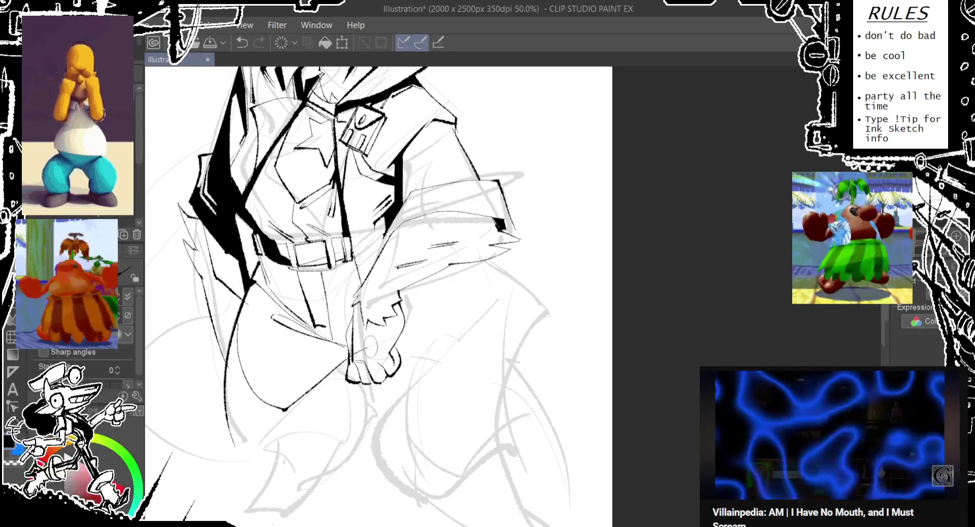
Step: Ink the left leg's outline and hatch it with diagonal lines
{"action": "key", "text": "ctrl+z"}
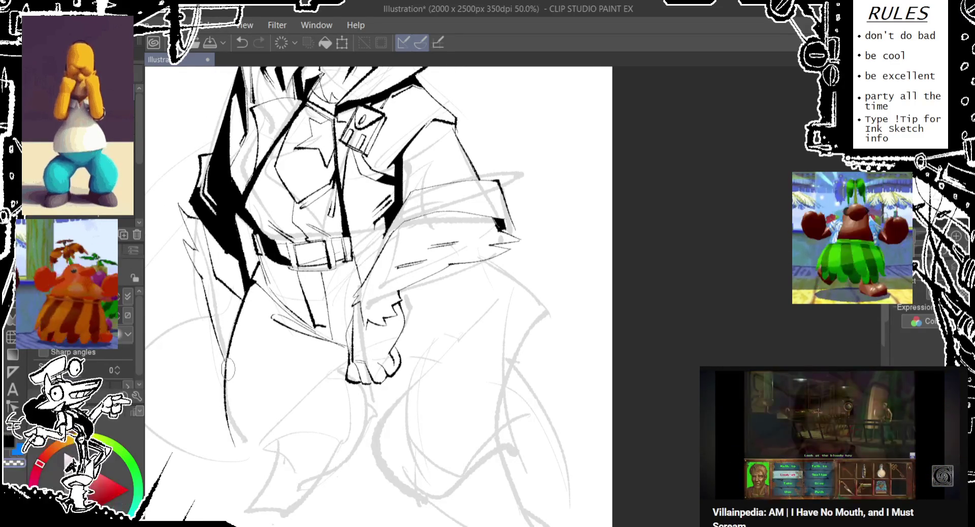
{"action": "mouse_move", "coordinate": [237, 303]}
{"action": "left_mouse_down"}
{"action": "mouse_move", "coordinate": [253, 411]}
{"action": "mouse_move", "coordinate": [292, 411]}
{"action": "mouse_move", "coordinate": [344, 351]}
{"action": "left_mouse_up"}
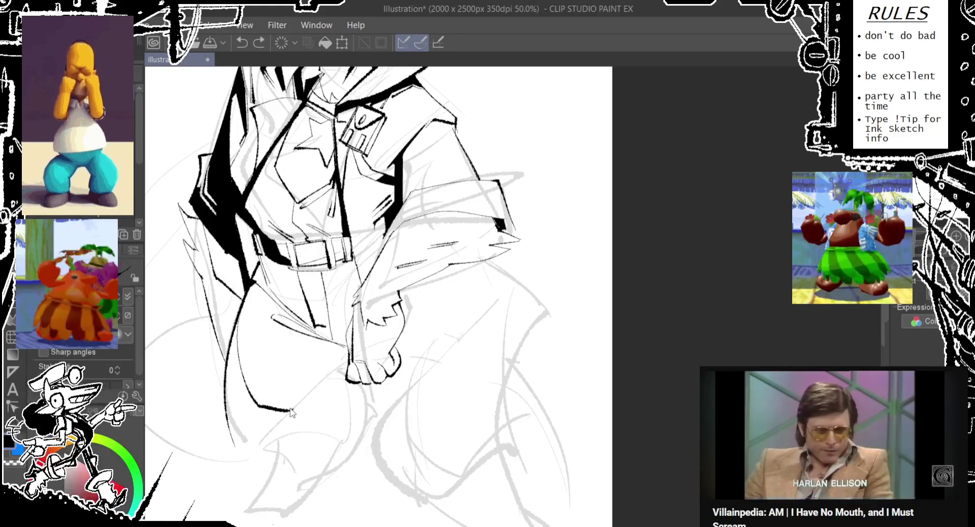
{"action": "left_click_drag", "start_coordinate": [289, 412], "coordinate": [346, 351]}
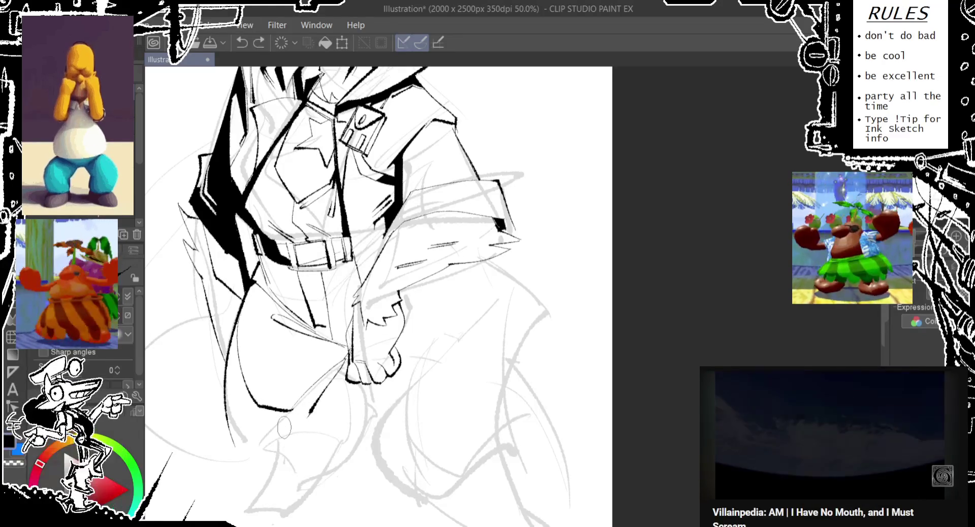
{"action": "left_click_drag", "start_coordinate": [307, 416], "coordinate": [345, 355]}
{"action": "key", "text": "ctrl+z"}
{"action": "left_click_drag", "start_coordinate": [297, 432], "coordinate": [347, 353]}
{"action": "key", "text": "ctrl+z"}
{"action": "key", "text": "ctrl+z"}
{"action": "left_click_drag", "start_coordinate": [292, 429], "coordinate": [349, 348]}
{"action": "left_click_drag", "start_coordinate": [316, 402], "coordinate": [348, 357]}
{"action": "left_click_drag", "start_coordinate": [303, 418], "coordinate": [330, 378]}
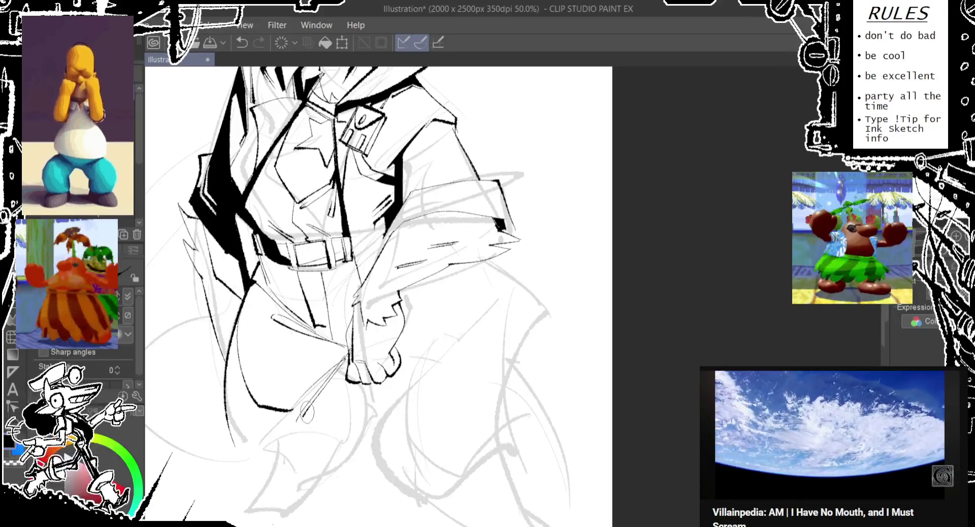
{"action": "key", "text": "ctrl+z"}
Step: Ink the leg's bottom edge and try a curved outline from paw around leg
{"action": "left_click_drag", "start_coordinate": [233, 447], "coordinate": [290, 455]}
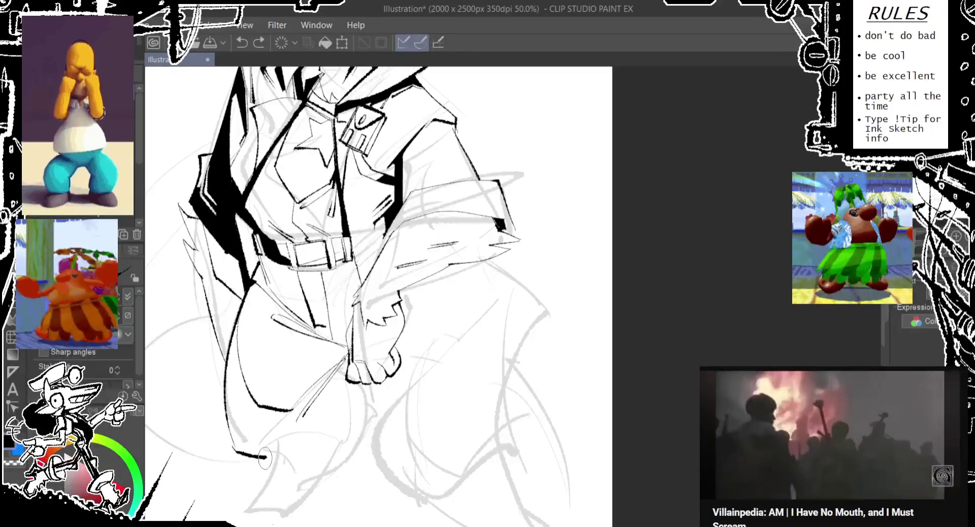
{"action": "mouse_move", "coordinate": [366, 386]}
{"action": "left_mouse_down"}
{"action": "mouse_move", "coordinate": [281, 466]}
{"action": "mouse_move", "coordinate": [315, 480]}
{"action": "mouse_move", "coordinate": [361, 393]}
{"action": "left_mouse_up"}
{"action": "key", "text": "ctrl+z"}
{"action": "key", "text": "ctrl+z"}
{"action": "left_click_drag", "start_coordinate": [277, 459], "coordinate": [354, 447]}
{"action": "key", "text": "ctrl+z"}
{"action": "mouse_move", "coordinate": [315, 480]}
{"action": "left_mouse_down"}
{"action": "mouse_move", "coordinate": [363, 378]}
{"action": "mouse_move", "coordinate": [320, 473]}
{"action": "mouse_move", "coordinate": [267, 459]}
{"action": "left_mouse_up"}
{"action": "key", "text": "ctrl+z"}
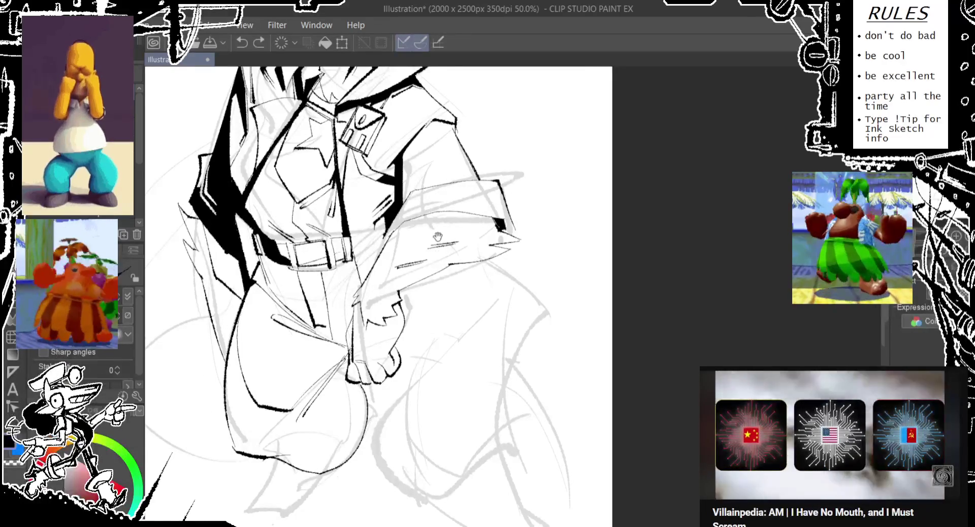
{"action": "scroll", "coordinate": [426, 244], "scroll_direction": "right", "scroll_amount": 1}
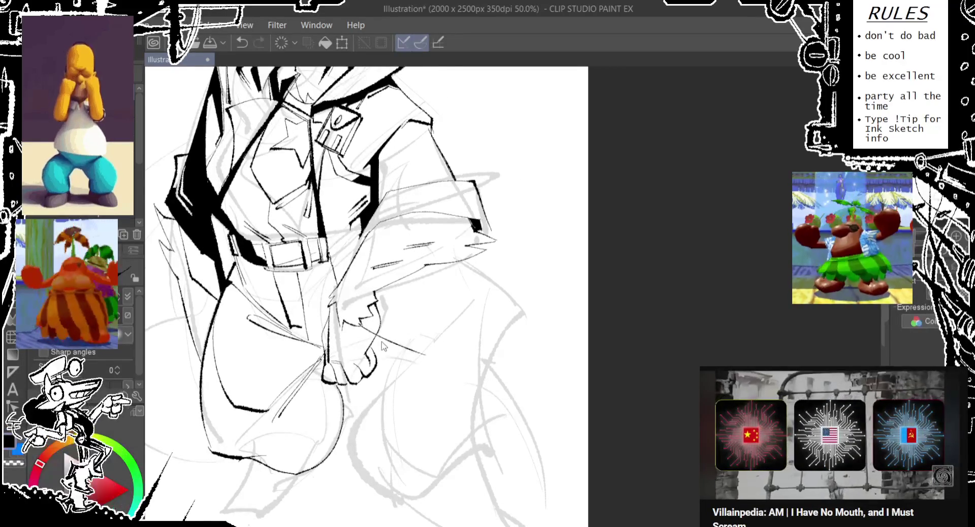
Step: Ink a diagonal line on the coat's right side and along its lower edge
{"action": "mouse_move", "coordinate": [416, 352]}
{"action": "left_mouse_down"}
{"action": "mouse_move", "coordinate": [485, 269]}
{"action": "mouse_move", "coordinate": [502, 287]}
{"action": "left_mouse_up"}
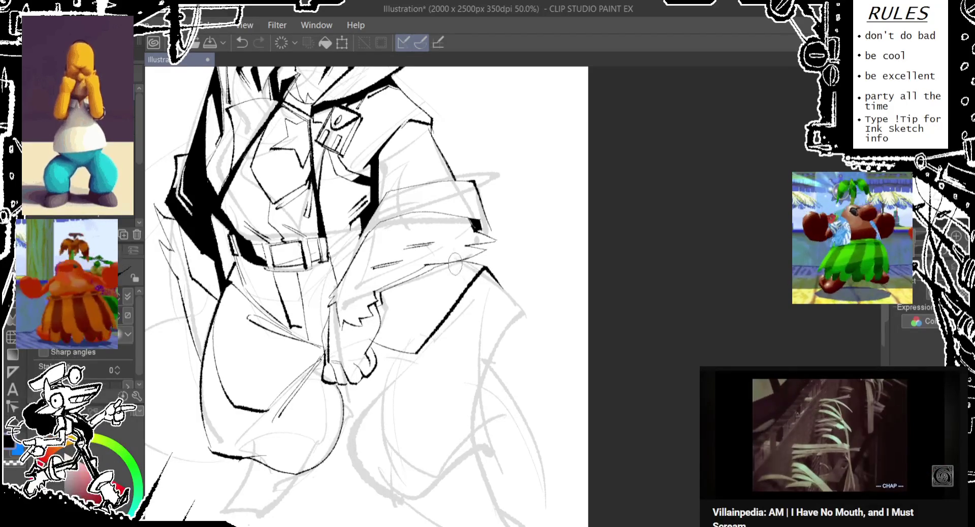
{"action": "mouse_move", "coordinate": [442, 264]}
{"action": "left_mouse_down"}
{"action": "mouse_move", "coordinate": [384, 288]}
{"action": "mouse_move", "coordinate": [378, 304]}
{"action": "left_mouse_up"}
{"action": "scroll", "coordinate": [381, 305], "scroll_direction": "up", "scroll_amount": 1}
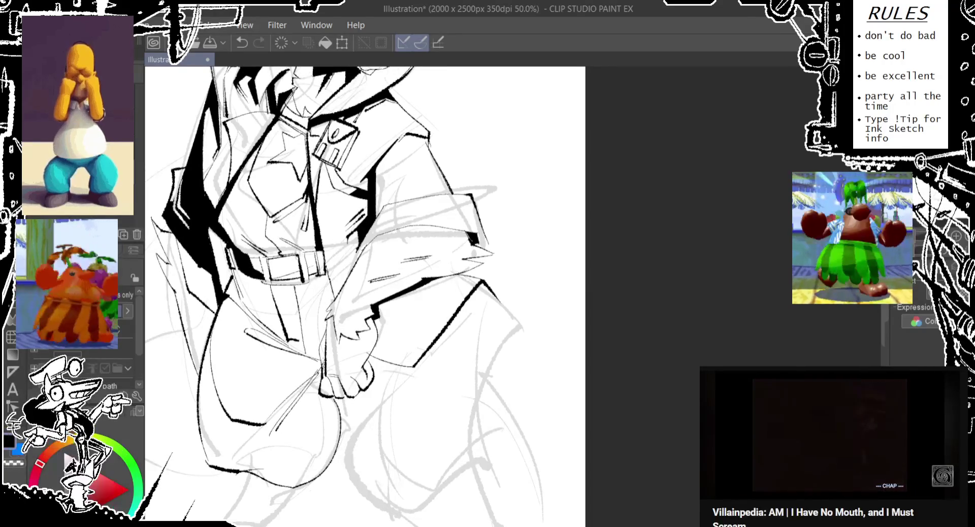
{"action": "key", "text": "ctrl+z"}
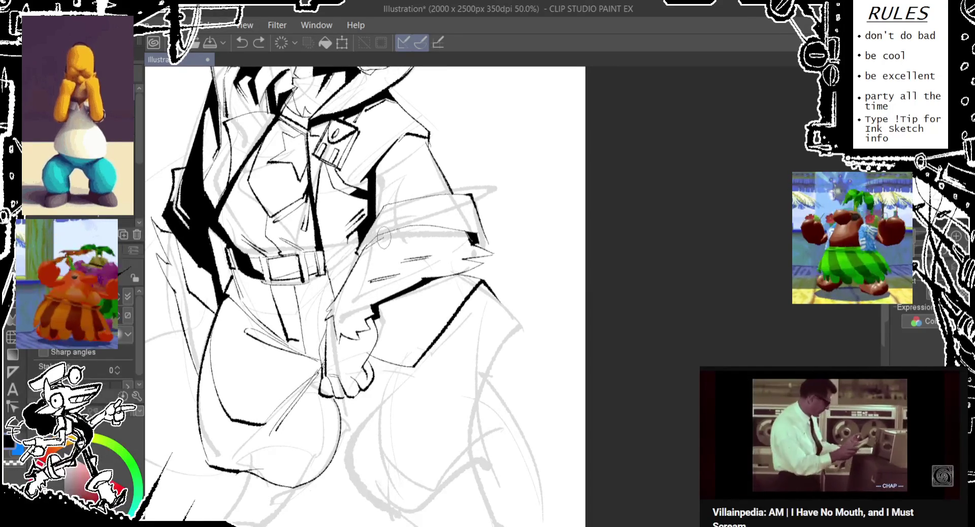
Step: Ink a stroke across the sleeve and fill the area beneath it black
{"action": "left_click_drag", "start_coordinate": [384, 237], "coordinate": [472, 233]}
{"action": "key", "text": "ctrl+z"}
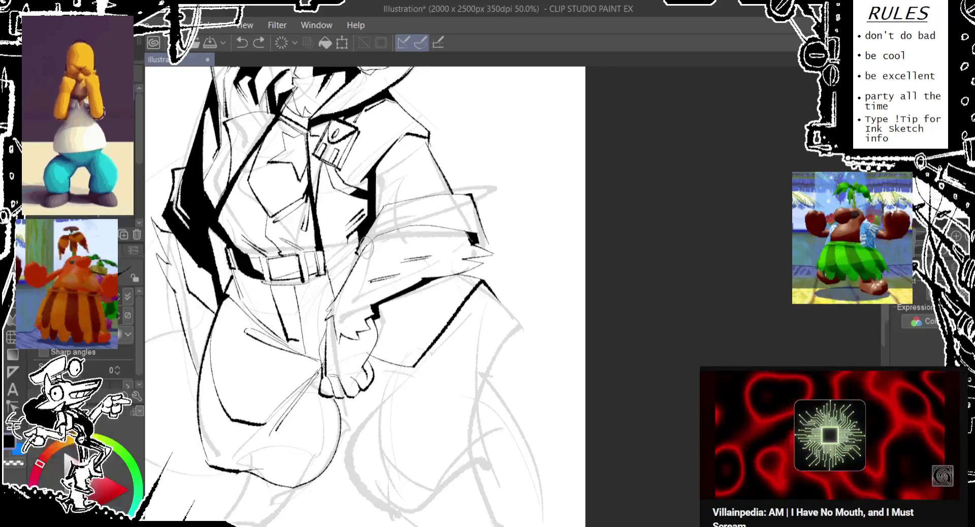
{"action": "left_click_drag", "start_coordinate": [393, 233], "coordinate": [467, 239]}
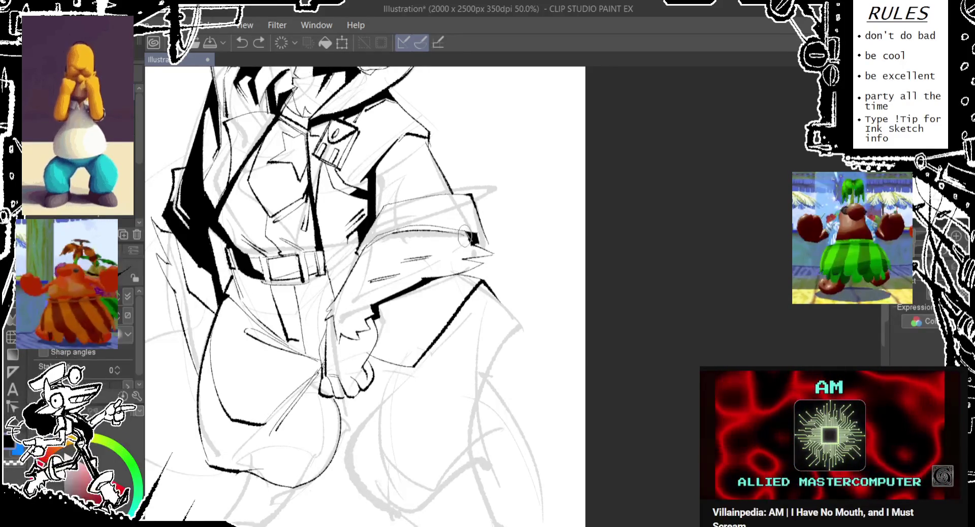
{"action": "key", "text": "e"}
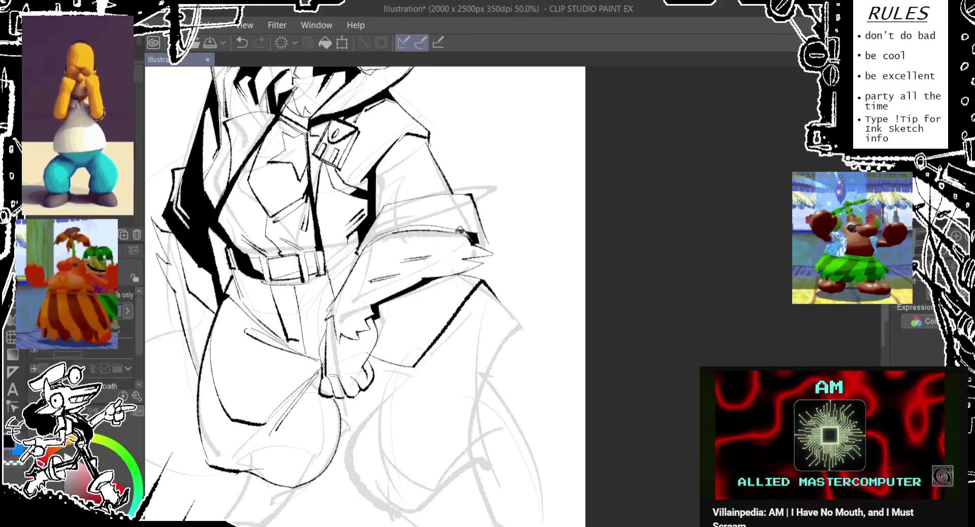
{"action": "left_click", "coordinate": [465, 232]}
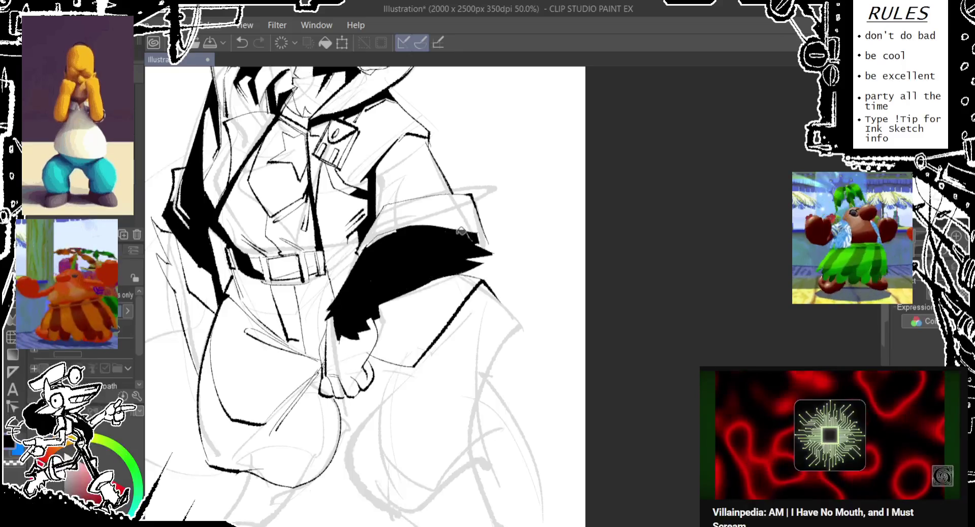
Step: Remove the sleeve fill and try thick black strokes along the sleeve
{"action": "key", "text": "ctrl+z"}
{"action": "left_click_drag", "start_coordinate": [395, 230], "coordinate": [466, 231]}
{"action": "left_click_drag", "start_coordinate": [401, 229], "coordinate": [376, 238]}
{"action": "key", "text": "ctrl+z"}
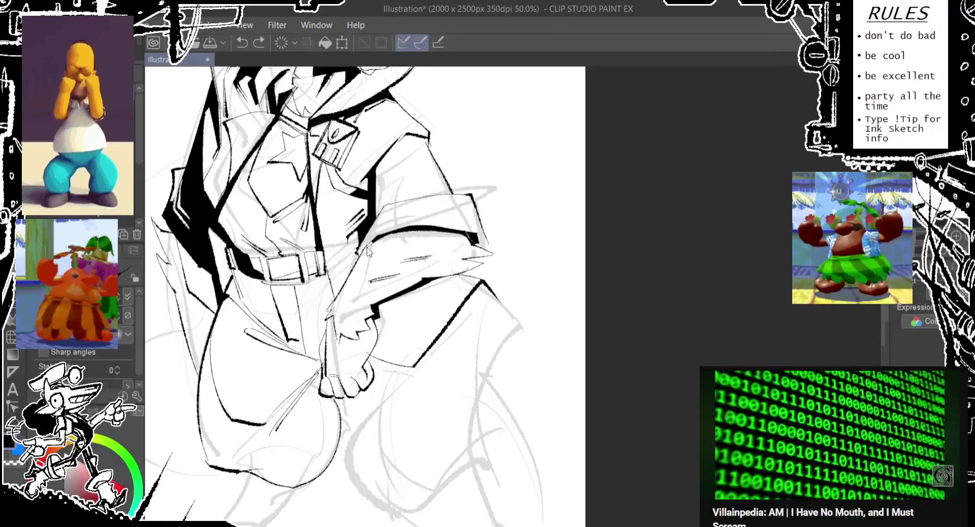
{"action": "left_click_drag", "start_coordinate": [362, 254], "coordinate": [377, 236]}
{"action": "key", "text": "ctrl+z"}
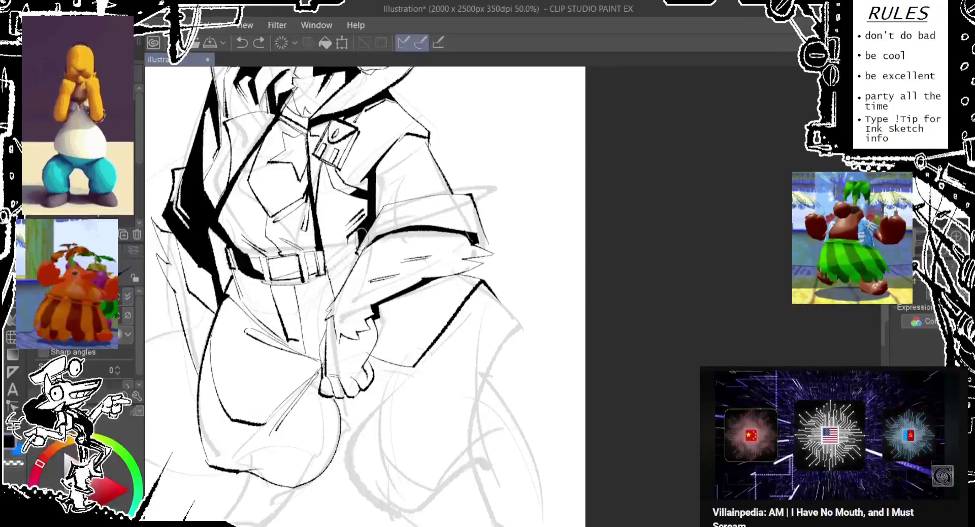
{"action": "key", "text": "ctrl+z"}
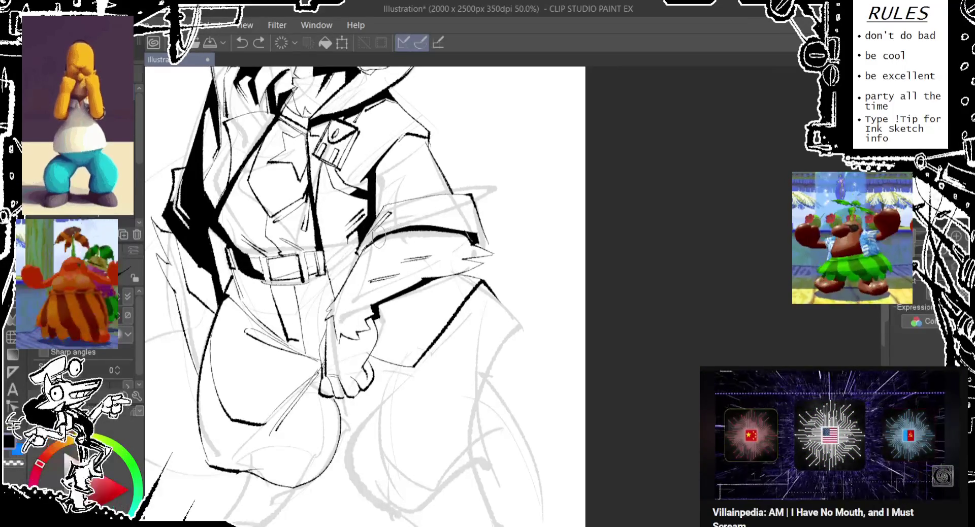
Step: Draw a thick stroke across the sleeve, a thin sleeve line, and a dark arm accent
{"action": "left_click_drag", "start_coordinate": [475, 233], "coordinate": [382, 235]}
{"action": "left_click_drag", "start_coordinate": [435, 201], "coordinate": [395, 209]}
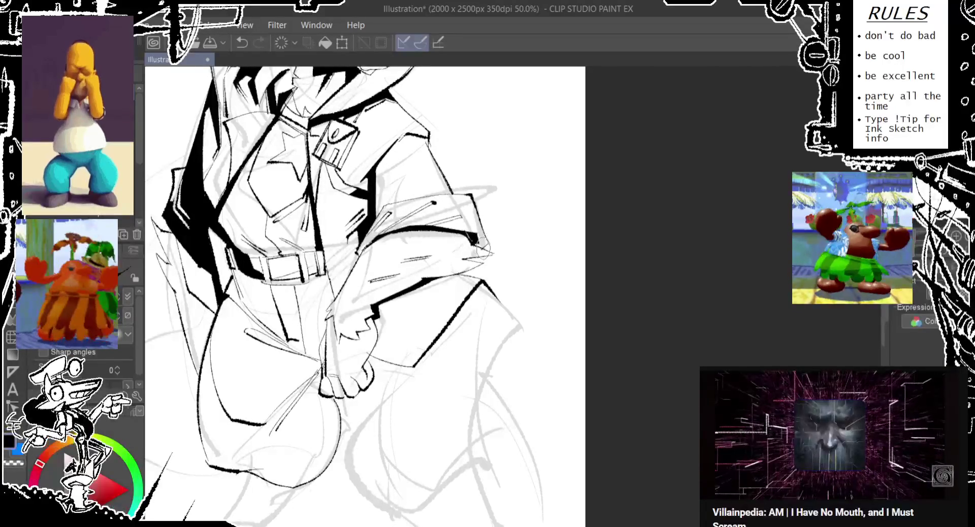
{"action": "left_click_drag", "start_coordinate": [391, 239], "coordinate": [362, 267]}
{"action": "key", "text": "ctrl+z"}
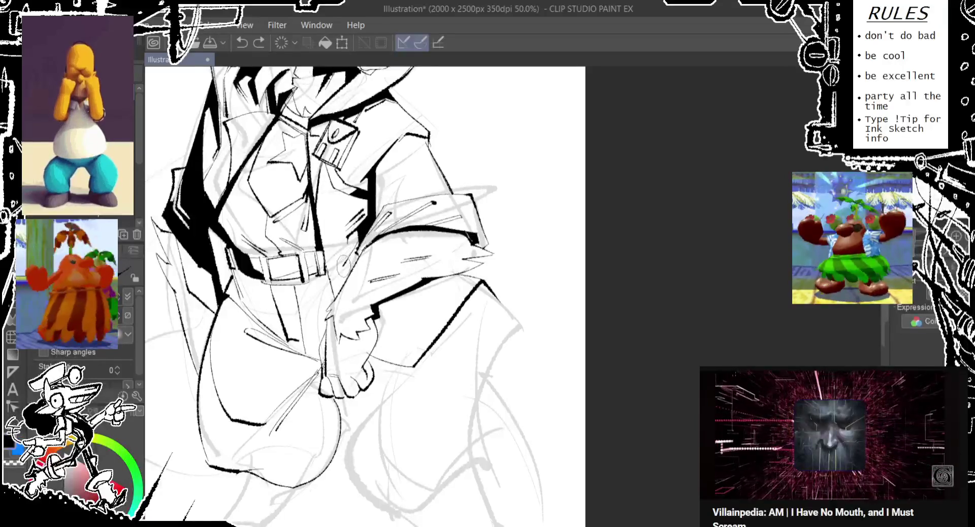
{"action": "key", "text": "ctrl+z"}
{"action": "left_click_drag", "start_coordinate": [345, 264], "coordinate": [367, 229]}
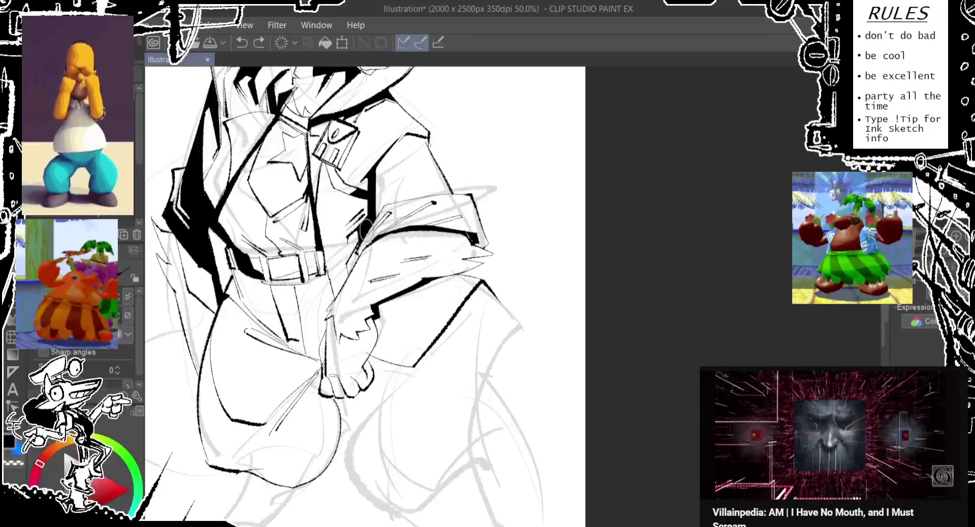
Step: Pan around the drawing from the wolf's head to the lower body and upper torso
{"action": "key", "text": "e"}
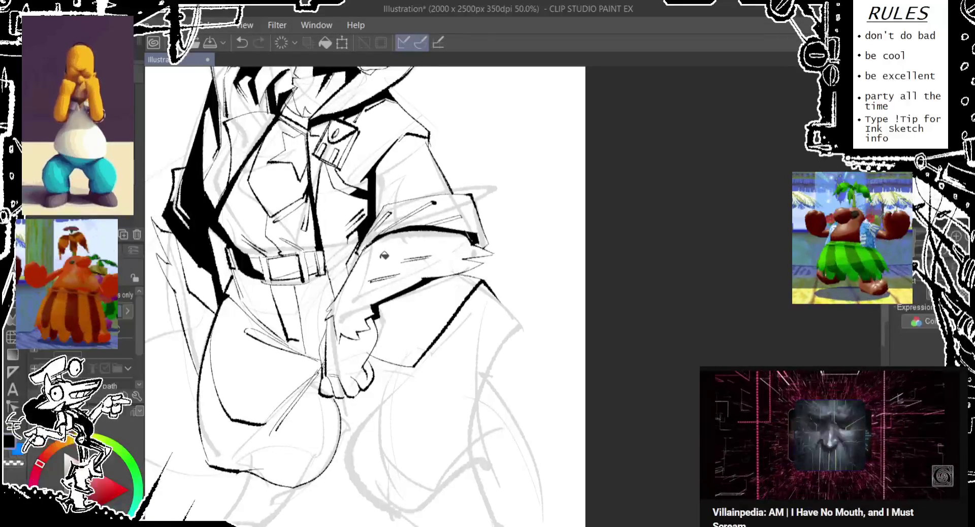
{"action": "left_click_drag", "start_coordinate": [327, 215], "coordinate": [338, 258]}
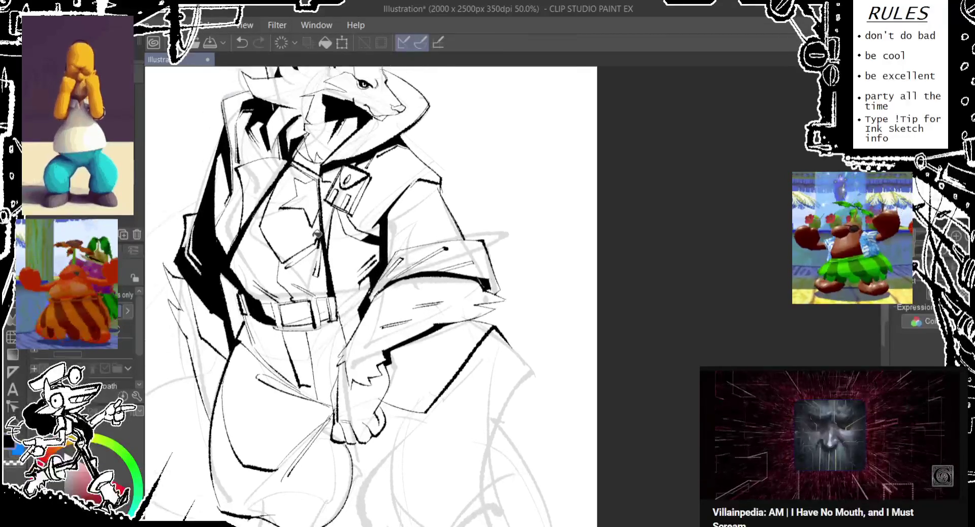
{"action": "key", "text": "p"}
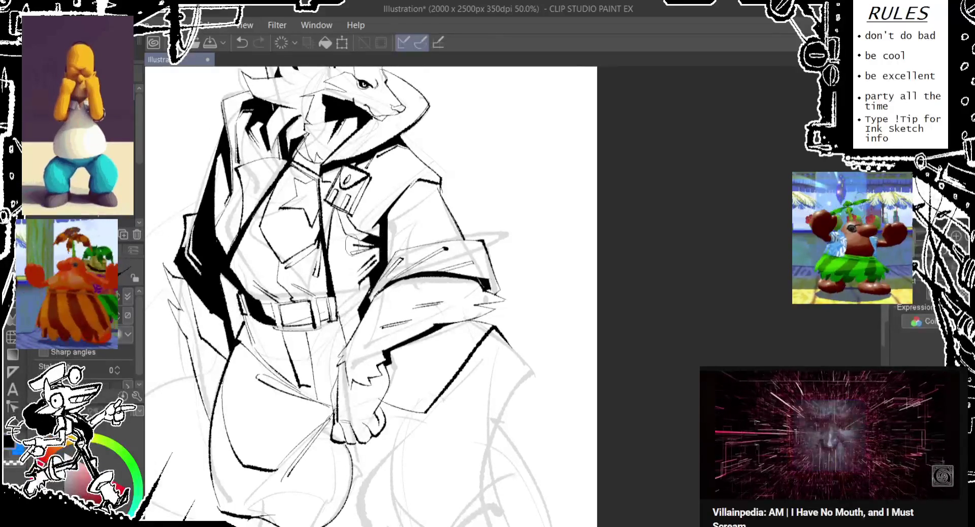
{"action": "left_click_drag", "start_coordinate": [279, 225], "coordinate": [303, 262]}
{"action": "left_click_drag", "start_coordinate": [251, 231], "coordinate": [244, 256]}
{"action": "left_click_drag", "start_coordinate": [424, 477], "coordinate": [374, 289]}
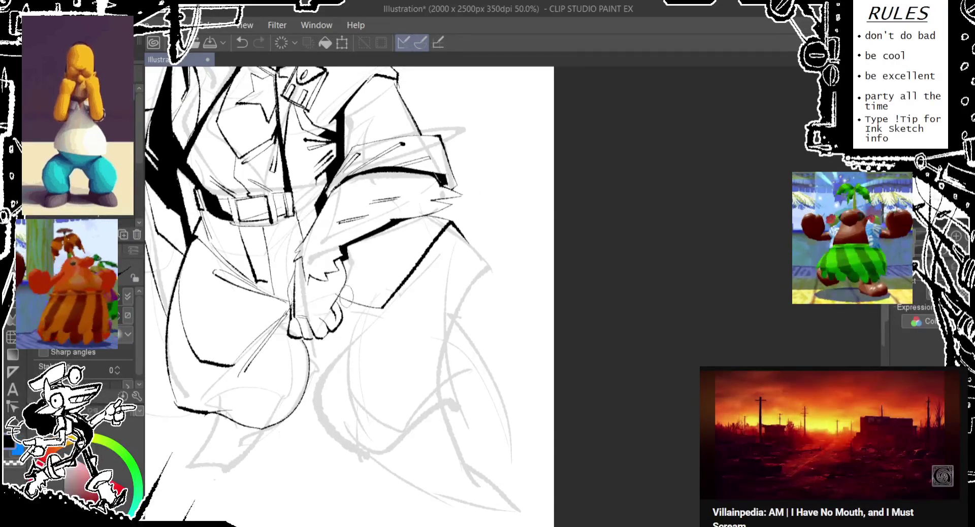
{"action": "left_click_drag", "start_coordinate": [291, 230], "coordinate": [335, 311]}
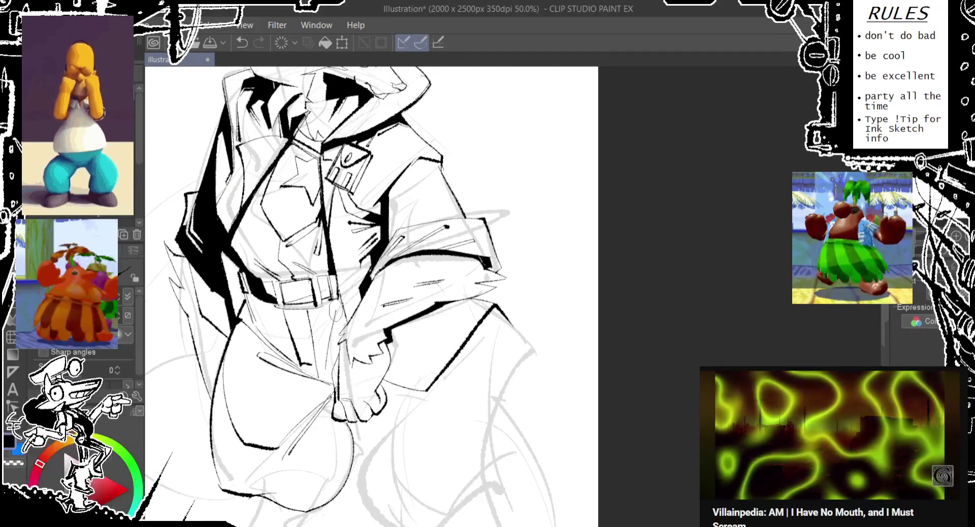
Step: Try lines on the lower coat and a small stroke near the belt, then remove them
{"action": "key", "text": "ctrl+z"}
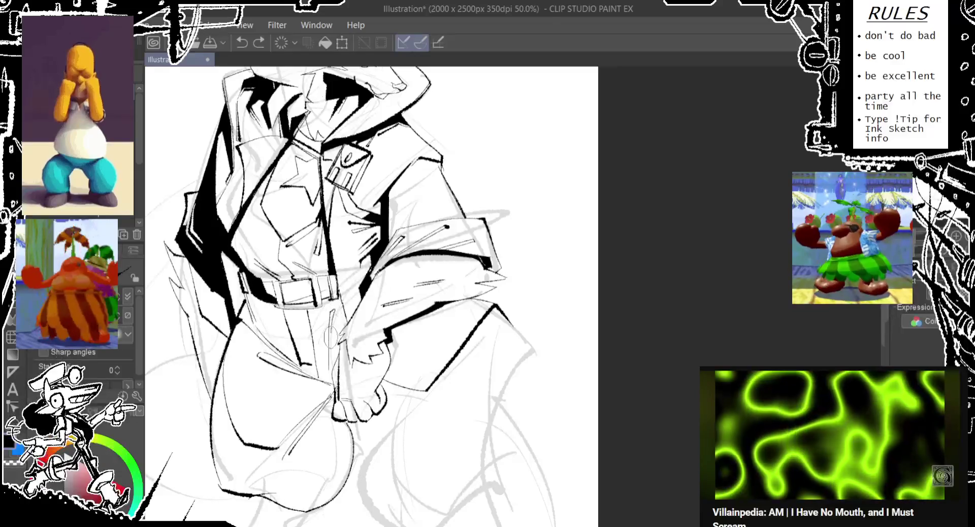
{"action": "left_click_drag", "start_coordinate": [331, 311], "coordinate": [302, 373]}
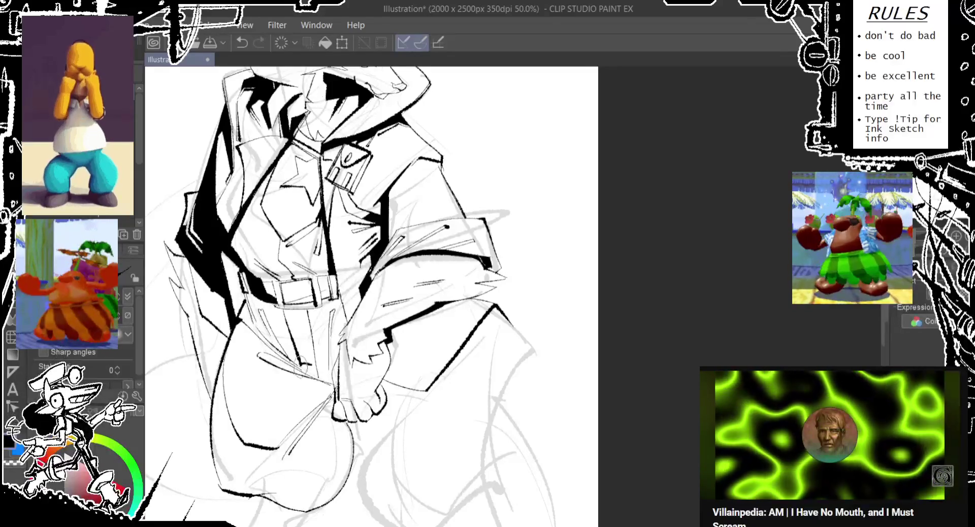
{"action": "key", "text": "ctrl+z"}
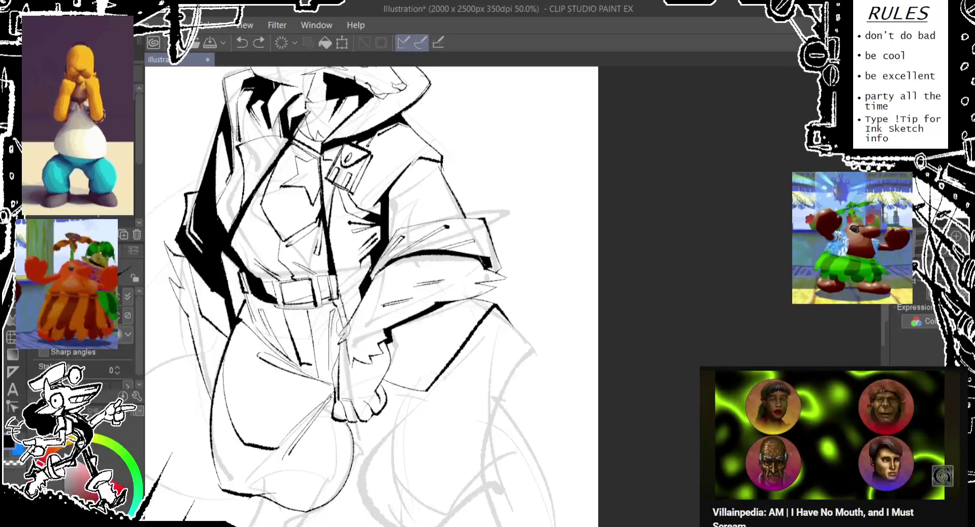
{"action": "key", "text": "e"}
{"action": "left_click_drag", "start_coordinate": [341, 329], "coordinate": [347, 306]}
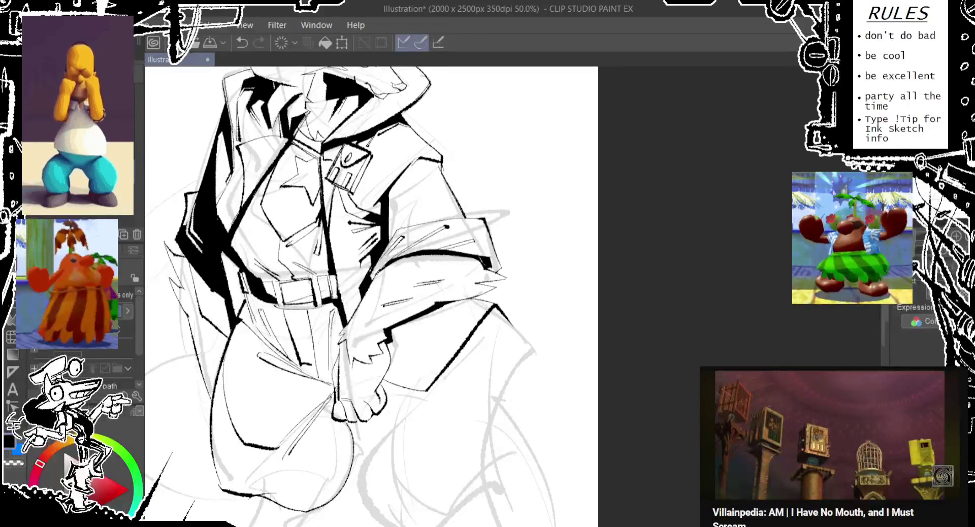
{"action": "key", "text": "p"}
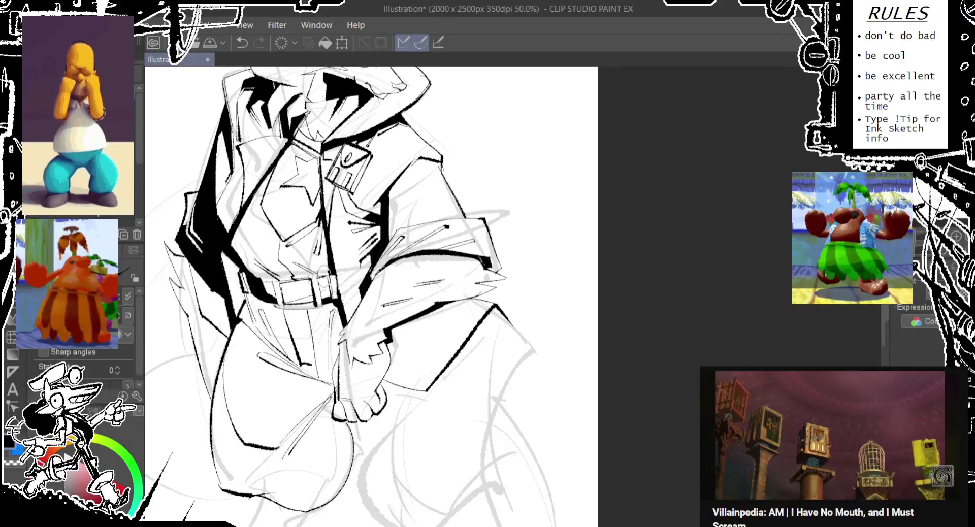
{"action": "key", "text": "ctrl+z"}
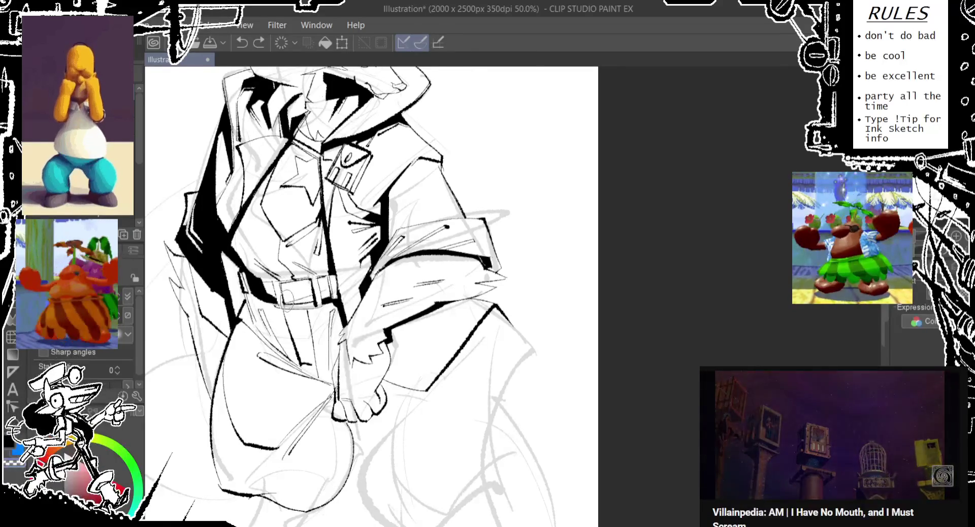
Step: Ink the belt buckle outline after reworking its strokes
{"action": "left_click_drag", "start_coordinate": [320, 282], "coordinate": [329, 305]}
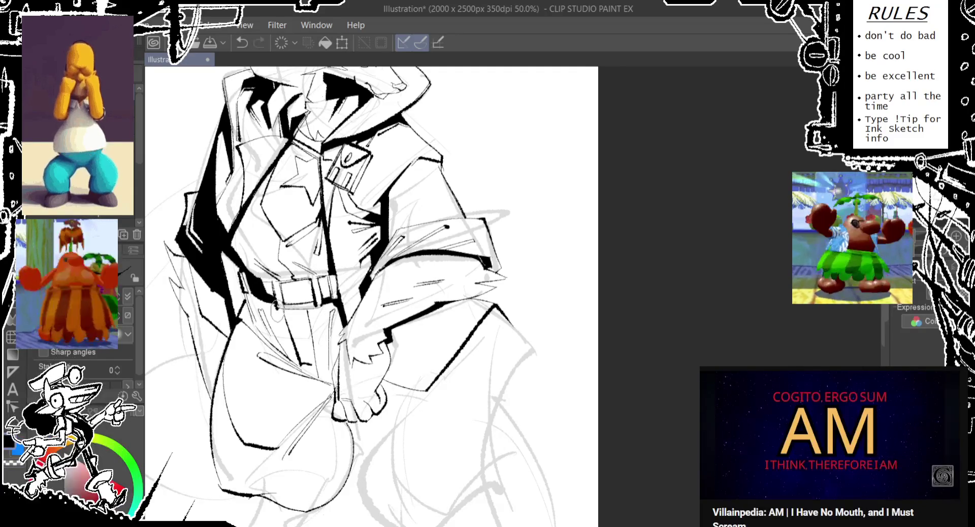
{"action": "key", "text": "ctrl+z"}
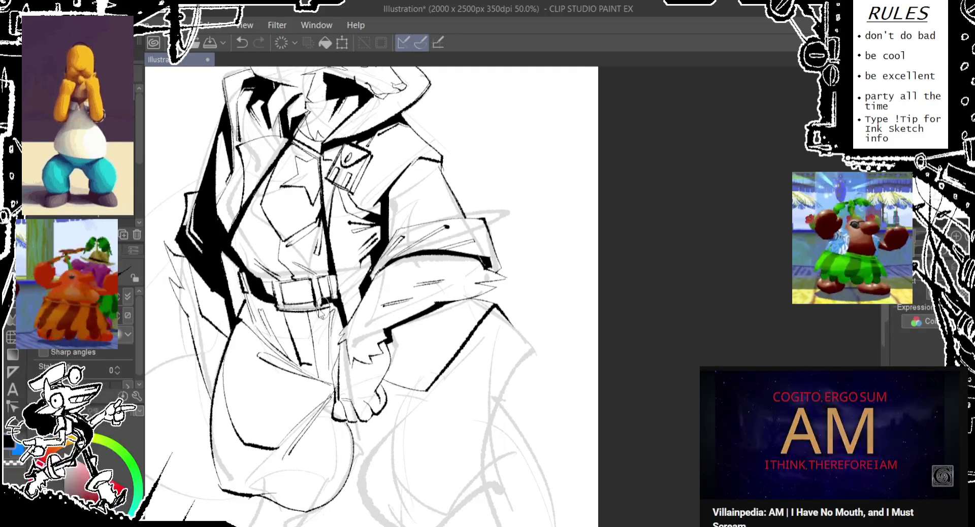
{"action": "key", "text": "ctrl+z"}
{"action": "key", "text": "ctrl+z"}
{"action": "key", "text": "ctrl+z"}
{"action": "key", "text": "ctrl+y"}
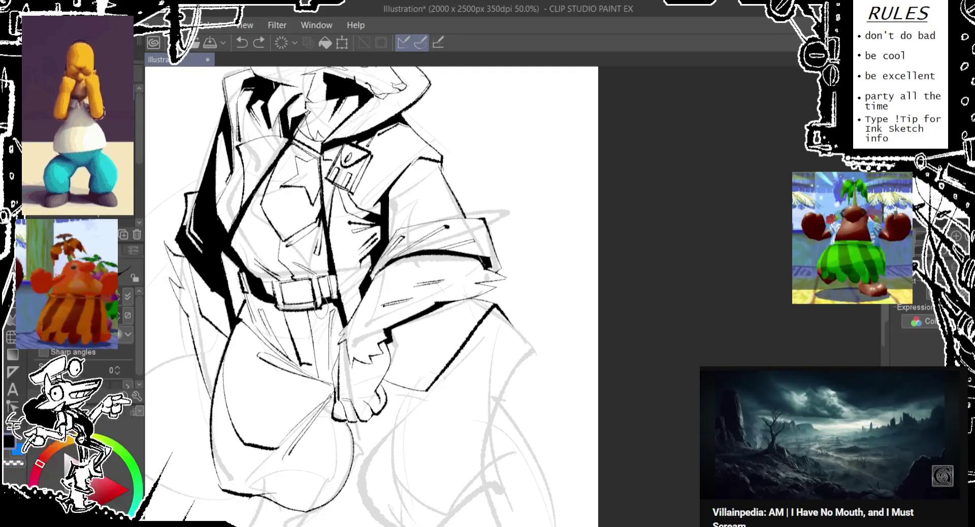
{"action": "key", "text": "ctrl+z"}
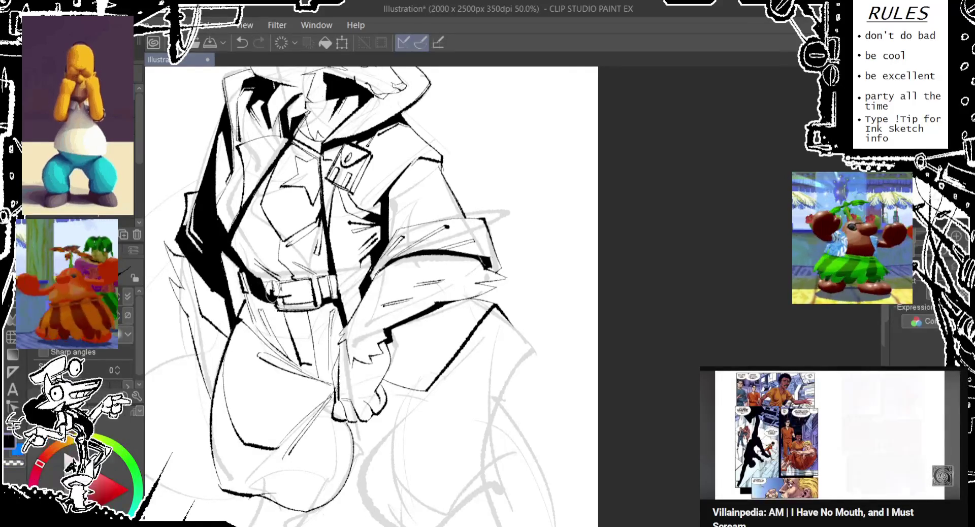
{"action": "mouse_move", "coordinate": [274, 291]}
{"action": "left_mouse_down"}
{"action": "mouse_move", "coordinate": [293, 295]}
{"action": "mouse_move", "coordinate": [285, 235]}
{"action": "left_mouse_up"}
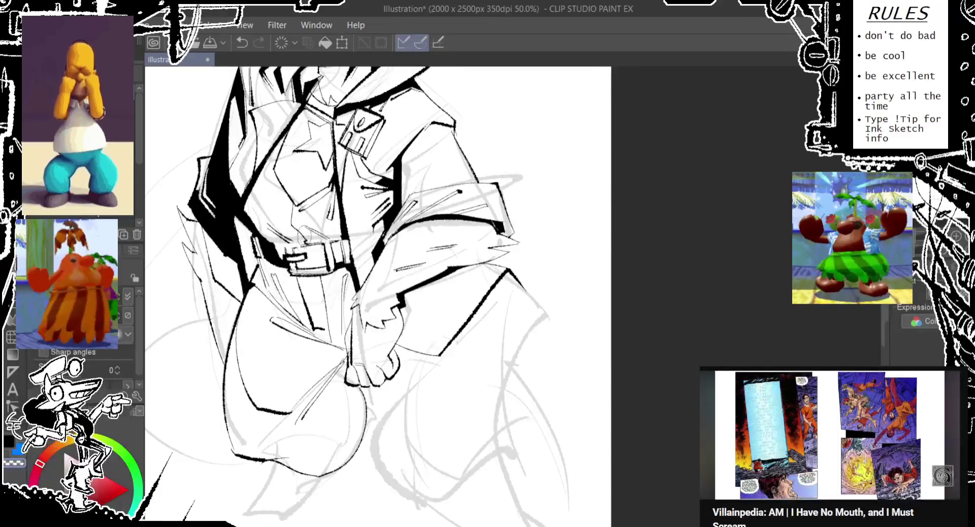
Step: Pan and zoom the view down to the coat's lower-left hem
{"action": "left_click_drag", "start_coordinate": [309, 232], "coordinate": [287, 279]}
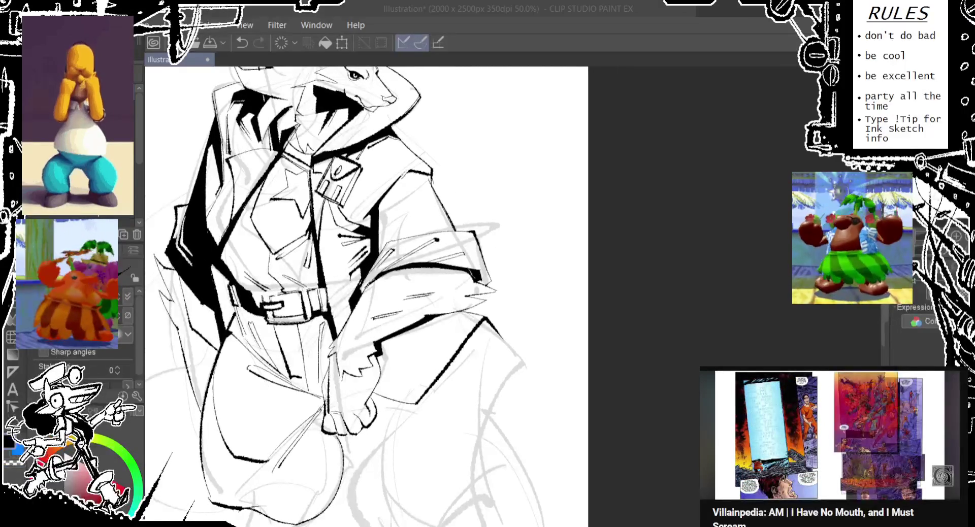
{"action": "left_click_drag", "start_coordinate": [340, 225], "coordinate": [357, 177]}
{"action": "key", "text": "ctrl+z"}
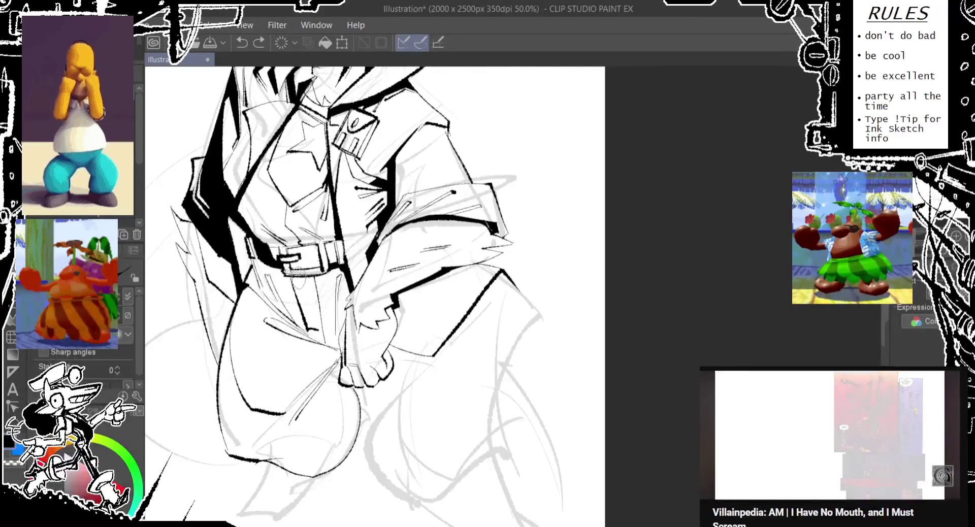
{"action": "left_click_drag", "start_coordinate": [337, 216], "coordinate": [340, 129]}
{"action": "left_click_drag", "start_coordinate": [315, 261], "coordinate": [329, 239]}
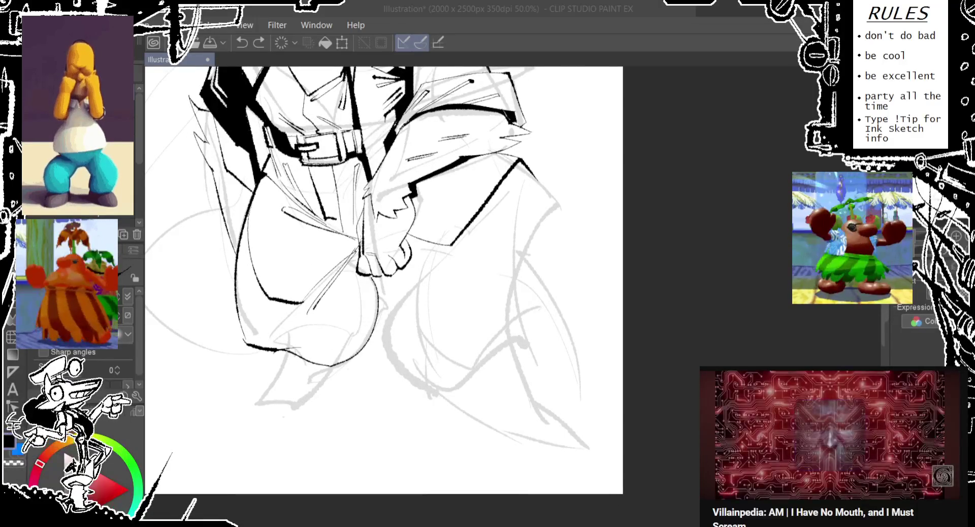
{"action": "left_click", "coordinate": [550, 43]}
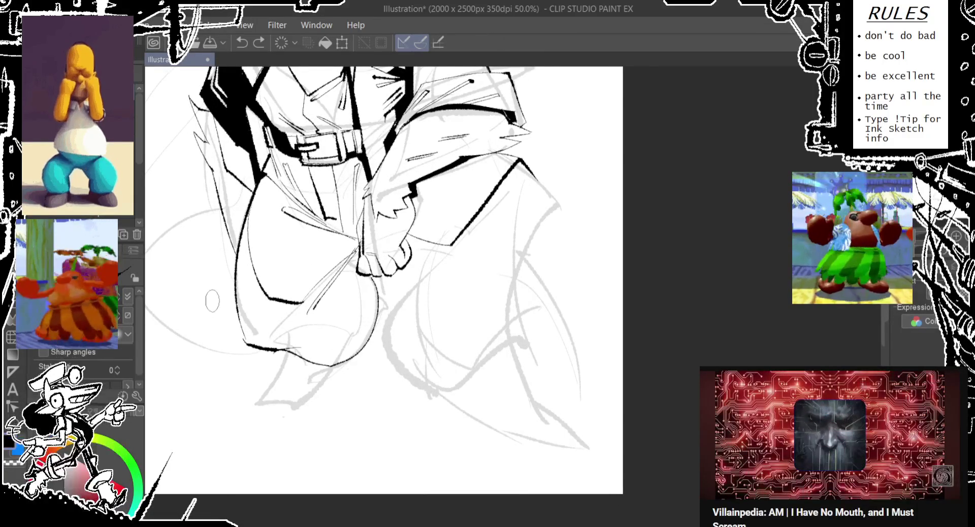
{"action": "left_click_drag", "start_coordinate": [212, 304], "coordinate": [194, 290]}
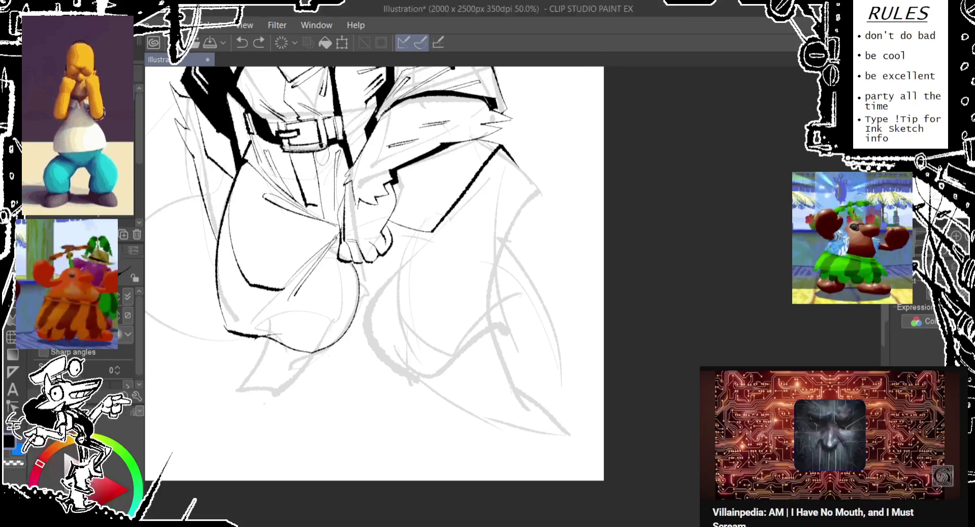
{"action": "scroll", "coordinate": [255, 324], "scroll_direction": "up", "scroll_amount": 1}
{"action": "scroll", "coordinate": [254, 325], "scroll_direction": "up", "scroll_amount": 1}
{"action": "scroll", "coordinate": [254, 325], "scroll_direction": "up", "scroll_amount": 1}
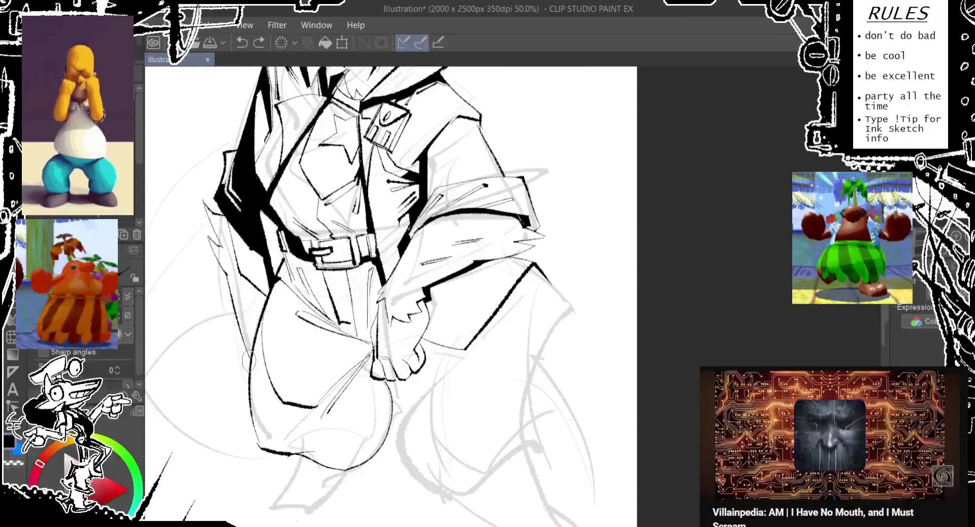
{"action": "scroll", "coordinate": [249, 350], "scroll_direction": "down", "scroll_amount": 2}
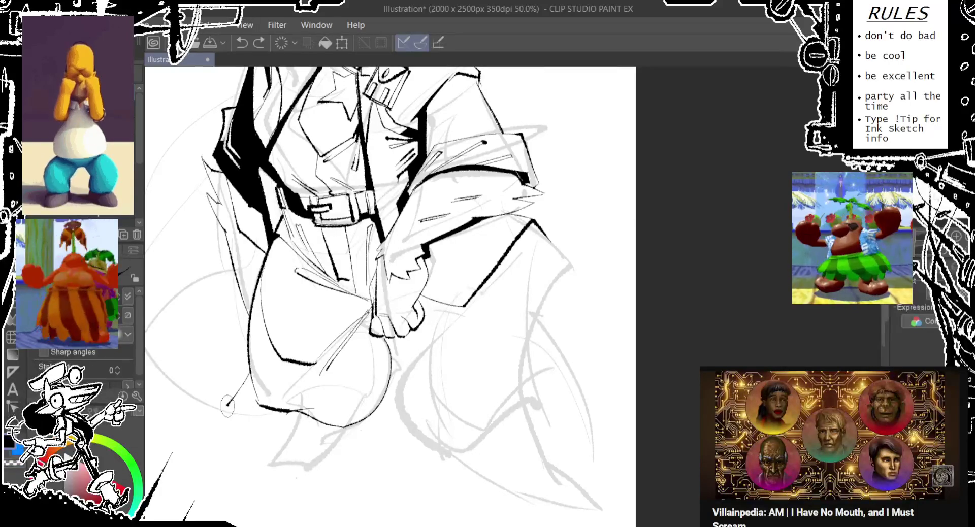
Step: Ink a short vertical line at the lower-left coat hem, retrying its top
{"action": "key", "text": "ctrl+z"}
{"action": "left_click_drag", "start_coordinate": [236, 406], "coordinate": [241, 458]}
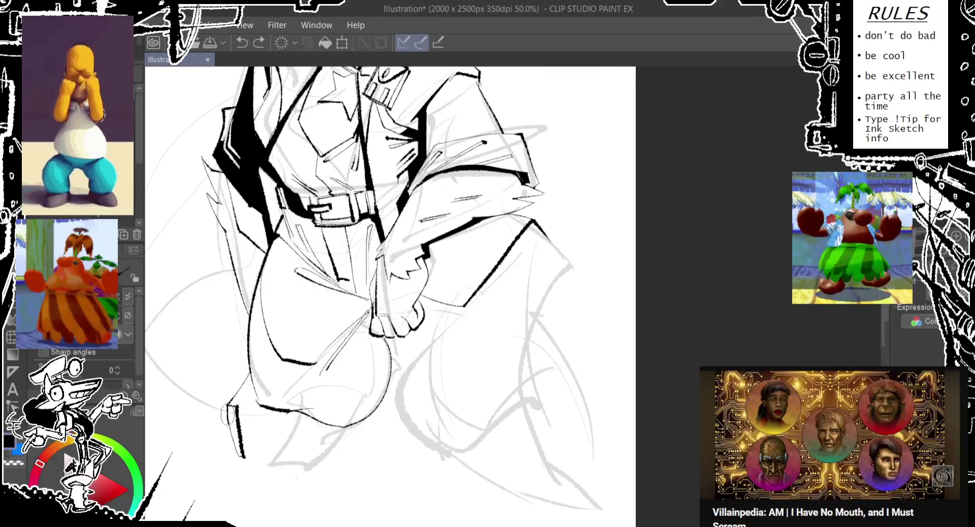
{"action": "key", "text": "ctrl+z"}
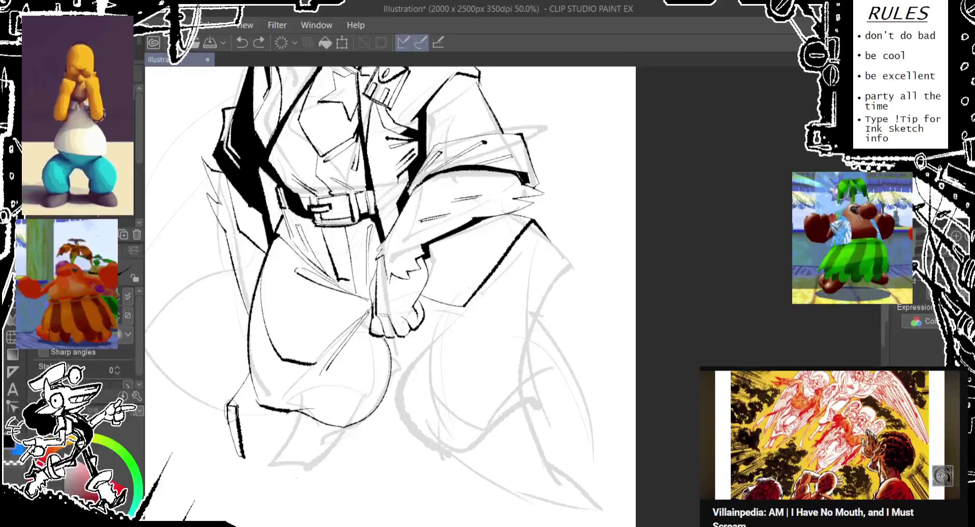
{"action": "left_click_drag", "start_coordinate": [236, 397], "coordinate": [243, 457]}
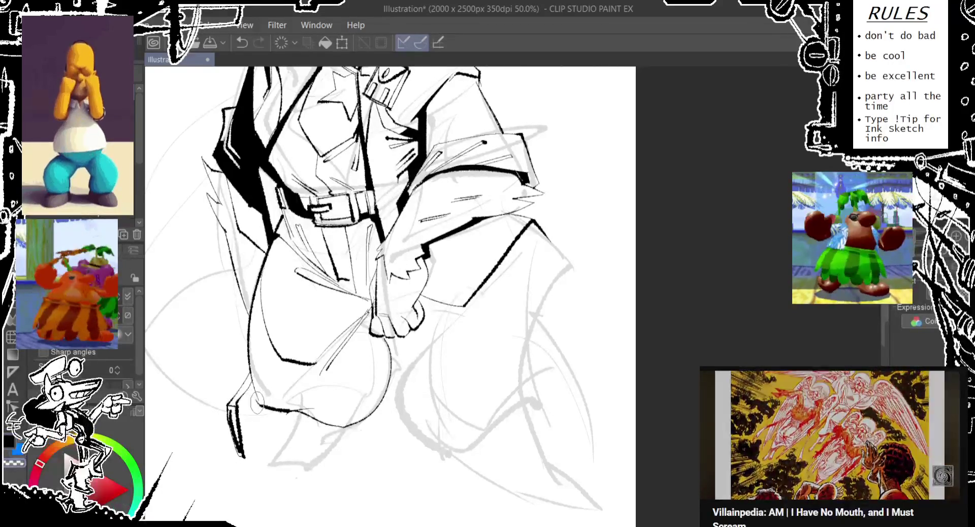
{"action": "key", "text": "ctrl+z"}
{"action": "left_click_drag", "start_coordinate": [267, 376], "coordinate": [242, 336]}
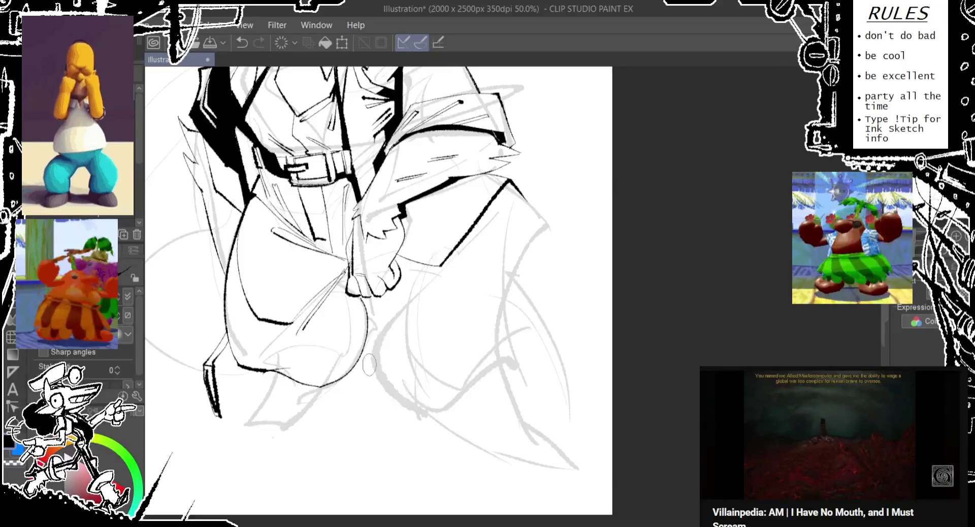
Step: Ink the curves under the round knee shape and a small curl at the heel
{"action": "left_click_drag", "start_coordinate": [334, 395], "coordinate": [278, 426]}
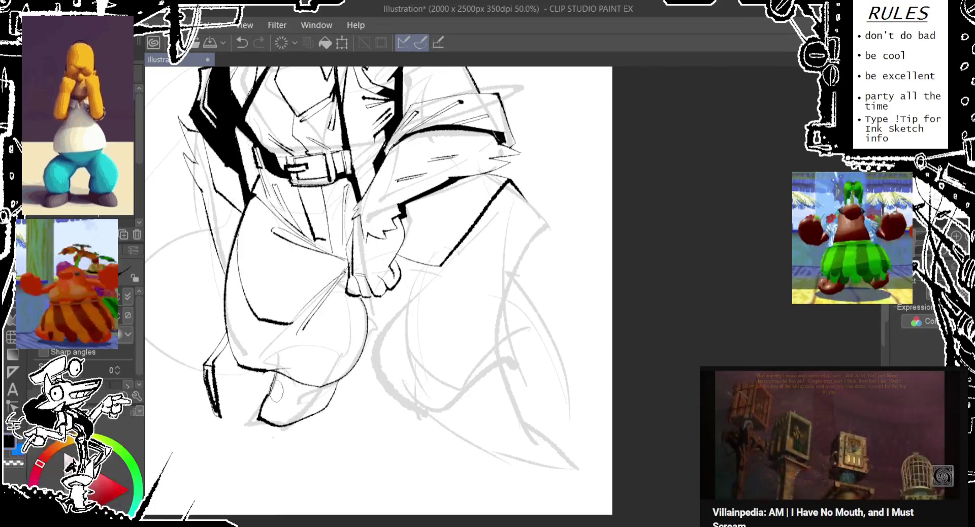
{"action": "left_click_drag", "start_coordinate": [278, 406], "coordinate": [326, 385]}
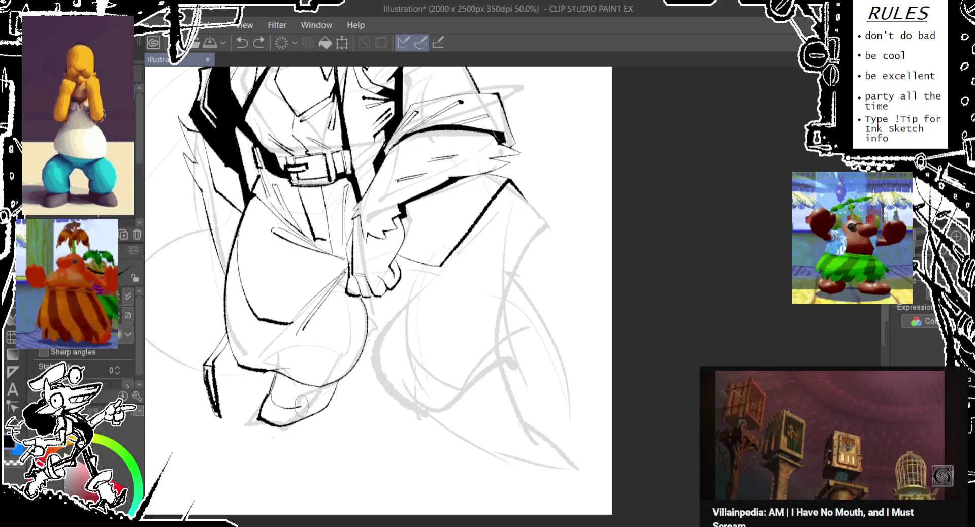
{"action": "key", "text": "ctrl+z"}
{"action": "left_click_drag", "start_coordinate": [274, 385], "coordinate": [287, 399]}
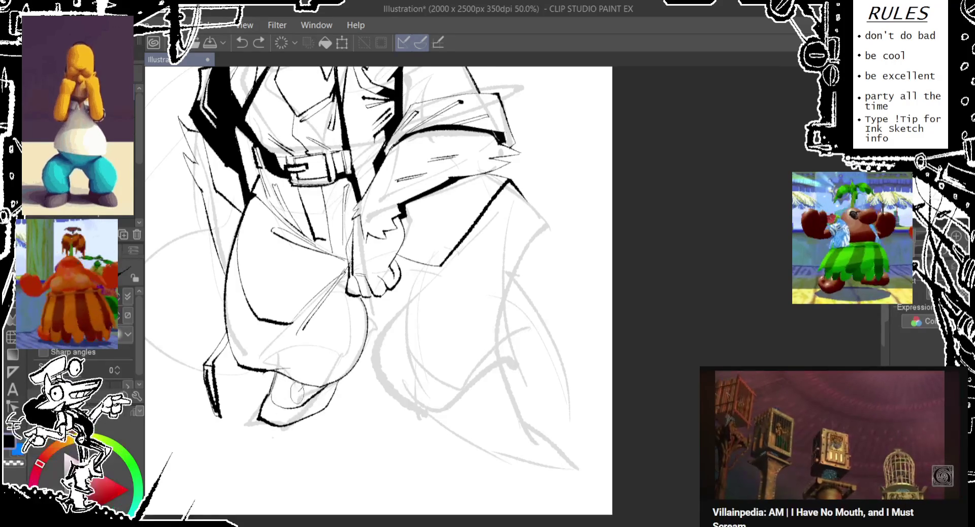
Step: Ink the long strokes down the right side of the right leg, undoing misfires
{"action": "mouse_move", "coordinate": [514, 230]}
{"action": "left_mouse_down"}
{"action": "mouse_move", "coordinate": [443, 288]}
{"action": "mouse_move", "coordinate": [494, 304]}
{"action": "left_mouse_up"}
{"action": "left_click_drag", "start_coordinate": [379, 196], "coordinate": [545, 332]}
{"action": "key", "text": "ctrl+z"}
{"action": "mouse_move", "coordinate": [488, 257]}
{"action": "left_mouse_down"}
{"action": "mouse_move", "coordinate": [528, 295]}
{"action": "mouse_move", "coordinate": [485, 469]}
{"action": "left_mouse_up"}
{"action": "mouse_move", "coordinate": [412, 328]}
{"action": "left_mouse_down"}
{"action": "mouse_move", "coordinate": [365, 475]}
{"action": "mouse_move", "coordinate": [391, 345]}
{"action": "mouse_move", "coordinate": [358, 465]}
{"action": "left_mouse_up"}
{"action": "key", "text": "ctrl+z"}
{"action": "key", "text": "ctrl+z"}
Step: Retry the leg lines running down from the hand and the stroke beside it
{"action": "key", "text": "ctrl+z"}
{"action": "left_click_drag", "start_coordinate": [460, 285], "coordinate": [350, 447]}
{"action": "key", "text": "ctrl+z"}
{"action": "mouse_move", "coordinate": [406, 332]}
{"action": "left_mouse_down"}
{"action": "mouse_move", "coordinate": [352, 441]}
{"action": "mouse_move", "coordinate": [511, 426]}
{"action": "left_mouse_up"}
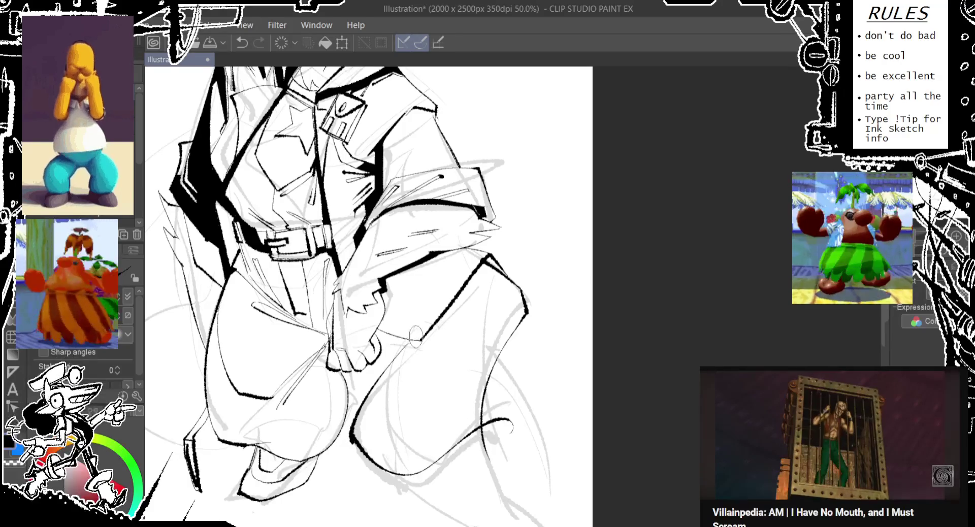
{"action": "key", "text": "ctrl+z"}
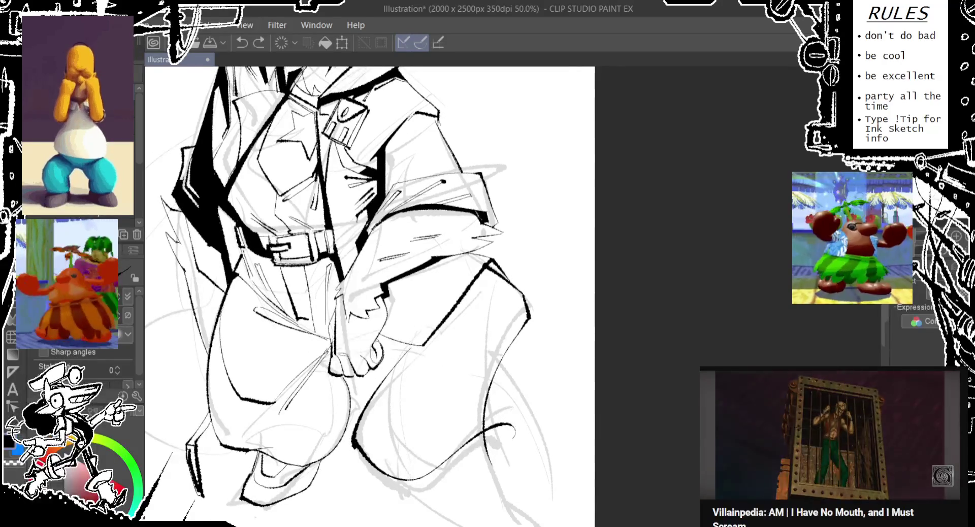
{"action": "left_click_drag", "start_coordinate": [383, 350], "coordinate": [422, 351]}
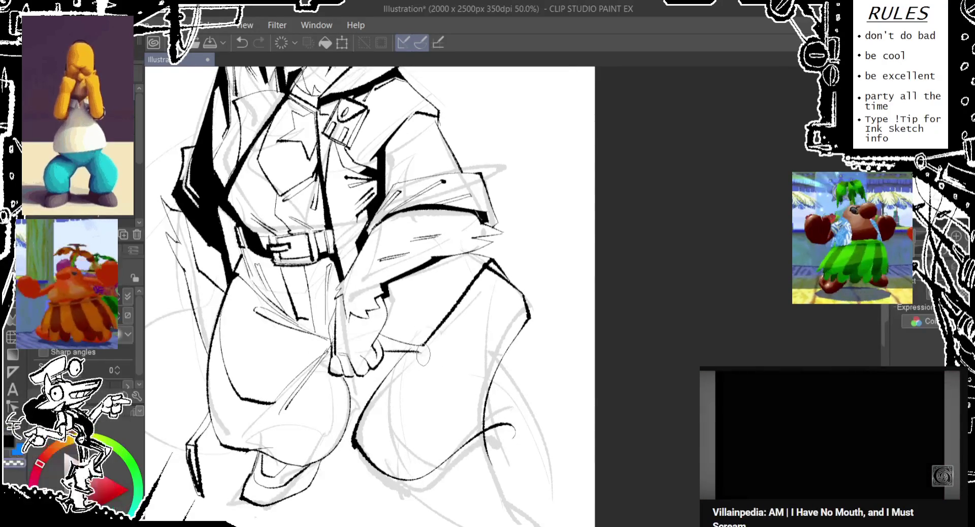
{"action": "key", "text": "ctrl+z"}
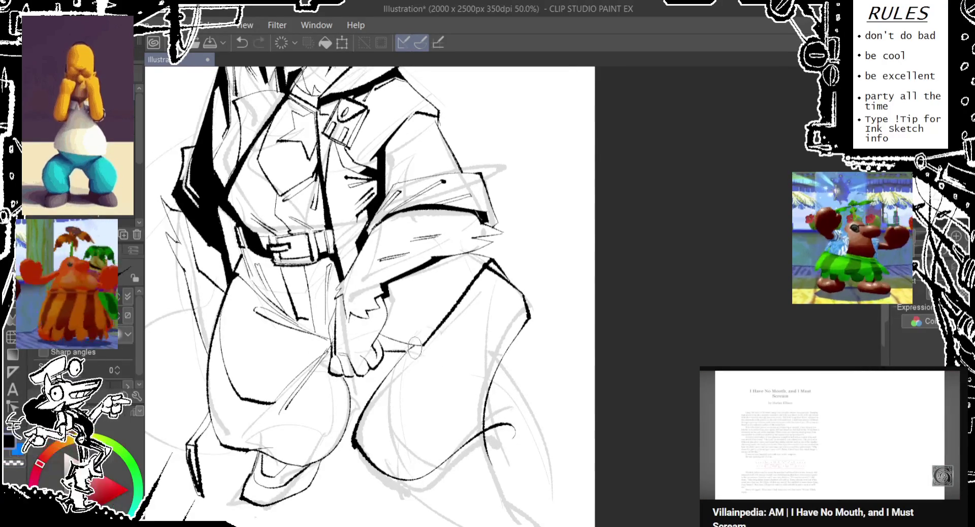
{"action": "left_click_drag", "start_coordinate": [414, 345], "coordinate": [373, 248]}
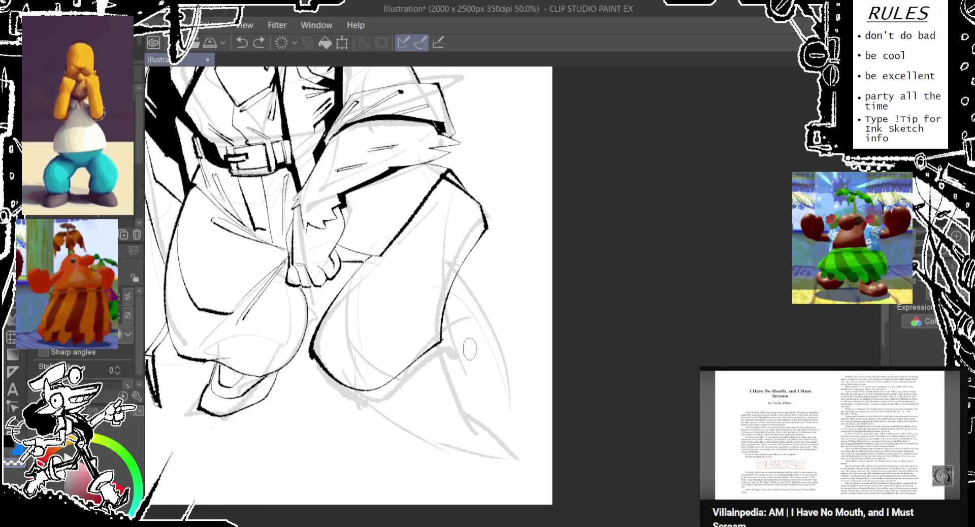
Step: Pan up to the torso and ink along the figure's left outline
{"action": "scroll", "coordinate": [459, 314], "scroll_direction": "up", "scroll_amount": 1}
{"action": "scroll", "coordinate": [453, 277], "scroll_direction": "up", "scroll_amount": 2}
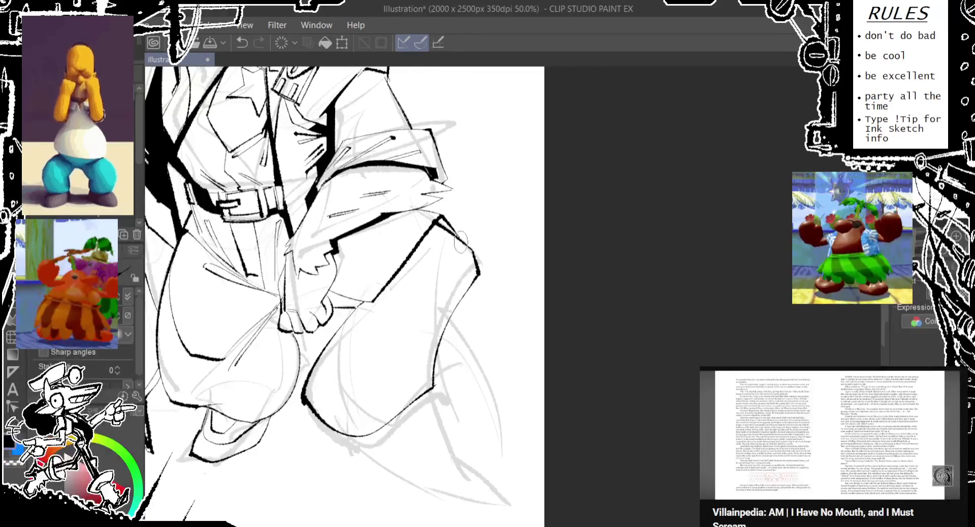
{"action": "mouse_move", "coordinate": [402, 298]}
{"action": "left_mouse_down"}
{"action": "mouse_move", "coordinate": [552, 325]}
{"action": "mouse_move", "coordinate": [569, 314]}
{"action": "left_mouse_up"}
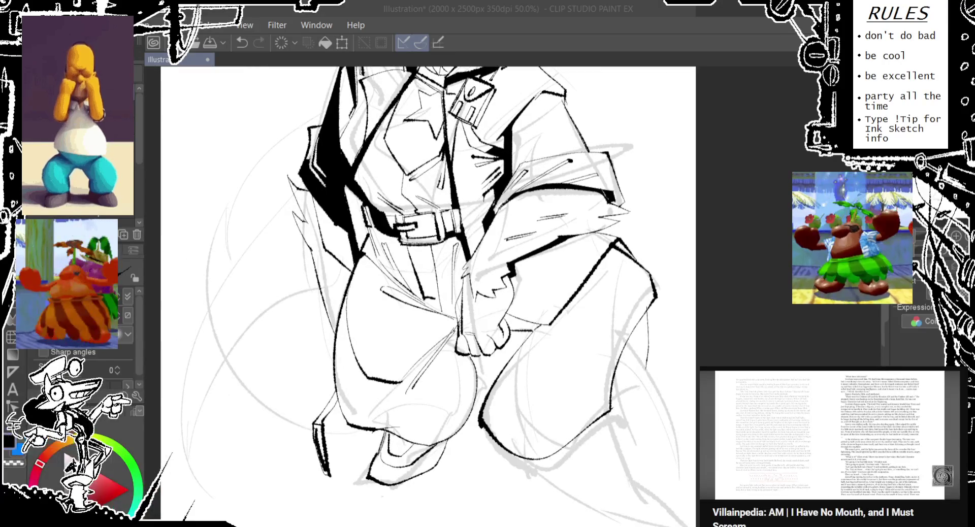
{"action": "mouse_move", "coordinate": [388, 241]}
{"action": "left_mouse_down"}
{"action": "mouse_move", "coordinate": [399, 322]}
{"action": "mouse_move", "coordinate": [414, 242]}
{"action": "left_mouse_up"}
{"action": "left_click_drag", "start_coordinate": [325, 421], "coordinate": [247, 294]}
{"action": "left_click_drag", "start_coordinate": [304, 181], "coordinate": [269, 346]}
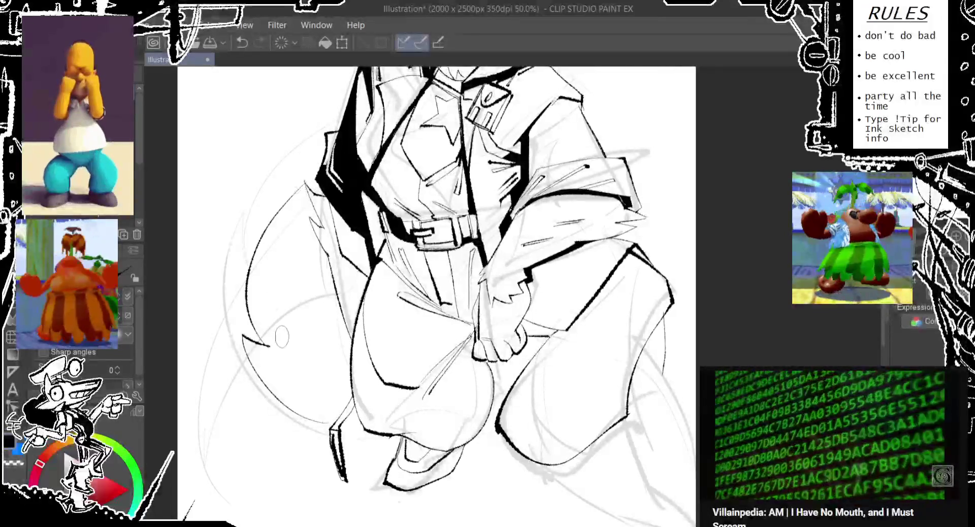
{"action": "key", "text": "ctrl+z"}
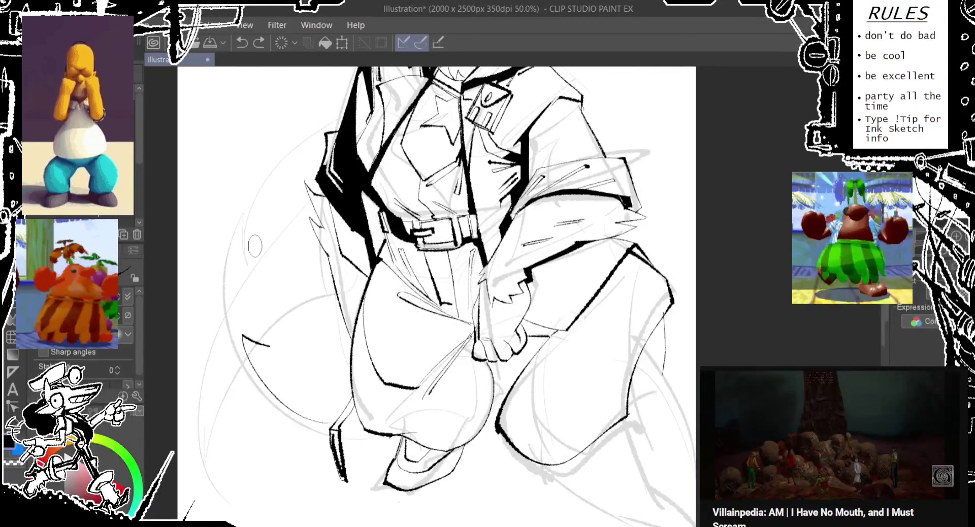
{"action": "left_click_drag", "start_coordinate": [274, 245], "coordinate": [271, 282]}
Step: Fill the left jacket shadow solid black and sweep a tail curve beside the jacket
{"action": "key", "text": "g"}
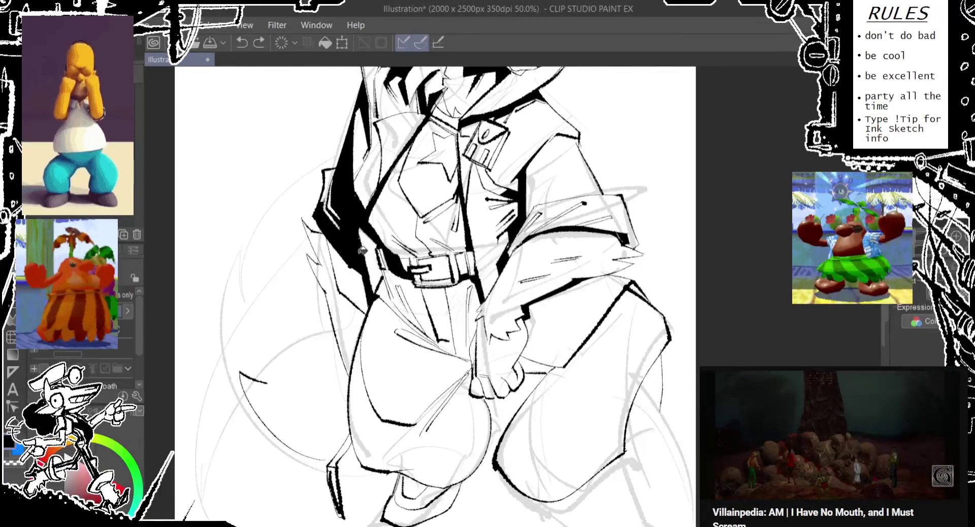
{"action": "left_click", "coordinate": [321, 246]}
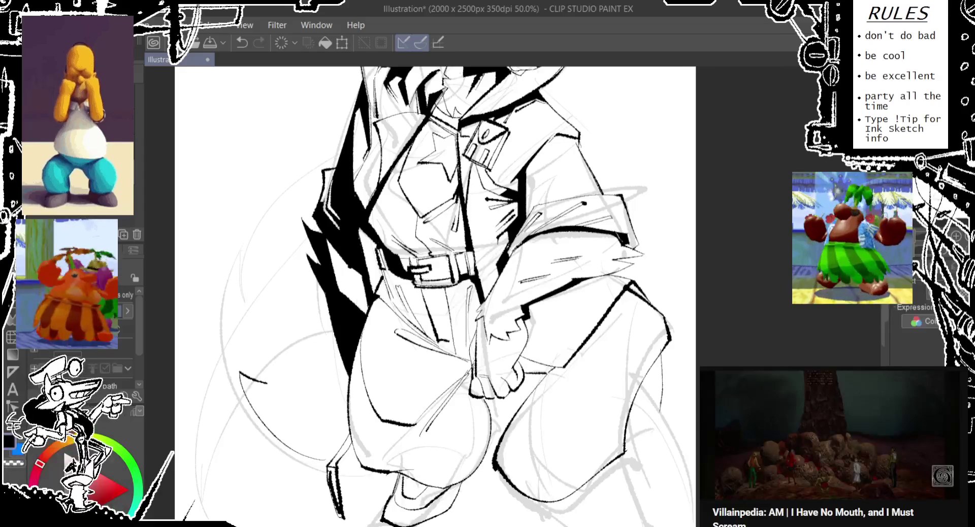
{"action": "key", "text": "p"}
{"action": "left_click_drag", "start_coordinate": [265, 384], "coordinate": [242, 263]}
{"action": "mouse_move", "coordinate": [261, 310]}
{"action": "left_mouse_down"}
{"action": "mouse_move", "coordinate": [287, 198]}
{"action": "mouse_move", "coordinate": [319, 165]}
{"action": "mouse_move", "coordinate": [320, 220]}
{"action": "left_mouse_up"}
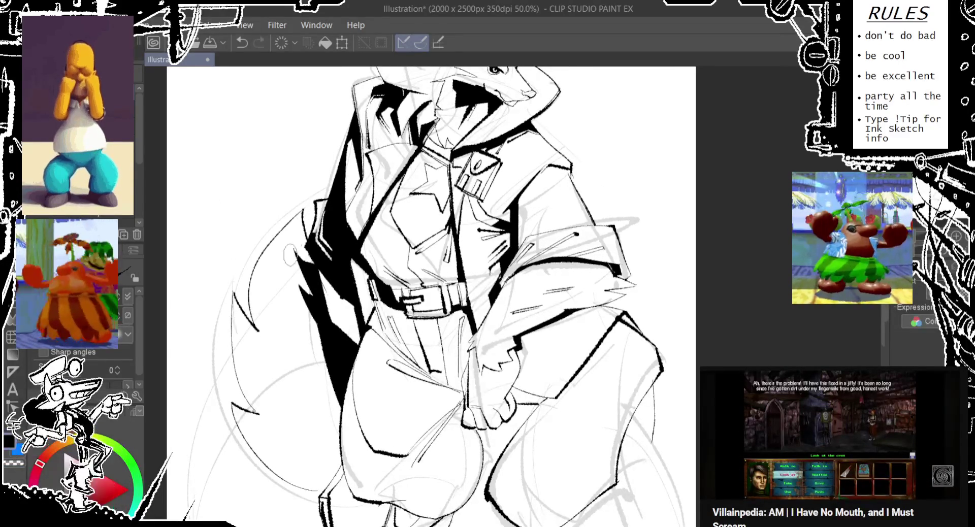
{"action": "key", "text": "ctrl+z"}
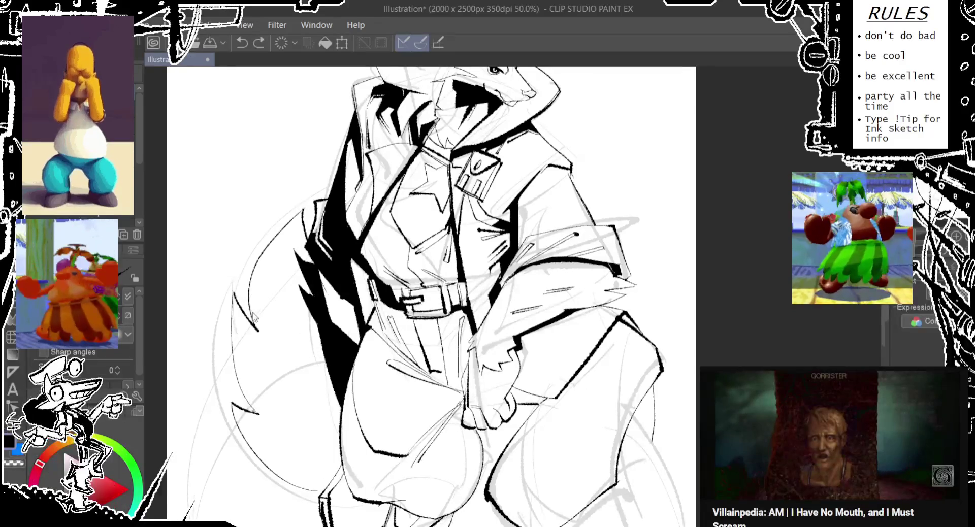
Step: Ink the tail outline, retrying the stroke down the tail twice
{"action": "left_click_drag", "start_coordinate": [249, 303], "coordinate": [299, 378]}
{"action": "key", "text": "ctrl+z"}
{"action": "left_click_drag", "start_coordinate": [247, 292], "coordinate": [294, 377]}
{"action": "key", "text": "ctrl+z"}
{"action": "mouse_move", "coordinate": [244, 287]}
{"action": "left_mouse_down"}
{"action": "mouse_move", "coordinate": [292, 379]}
{"action": "mouse_move", "coordinate": [328, 395]}
{"action": "left_mouse_up"}
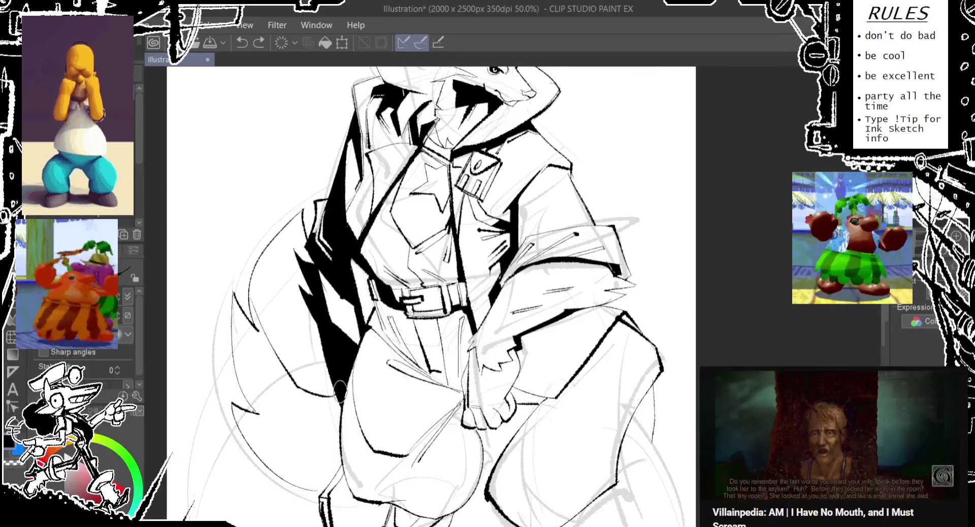
Step: Fill the tail interior with solid black using the fill tool
{"action": "left_click_drag", "start_coordinate": [211, 320], "coordinate": [204, 276]}
{"action": "key", "text": "g"}
{"action": "left_click", "coordinate": [288, 366]}
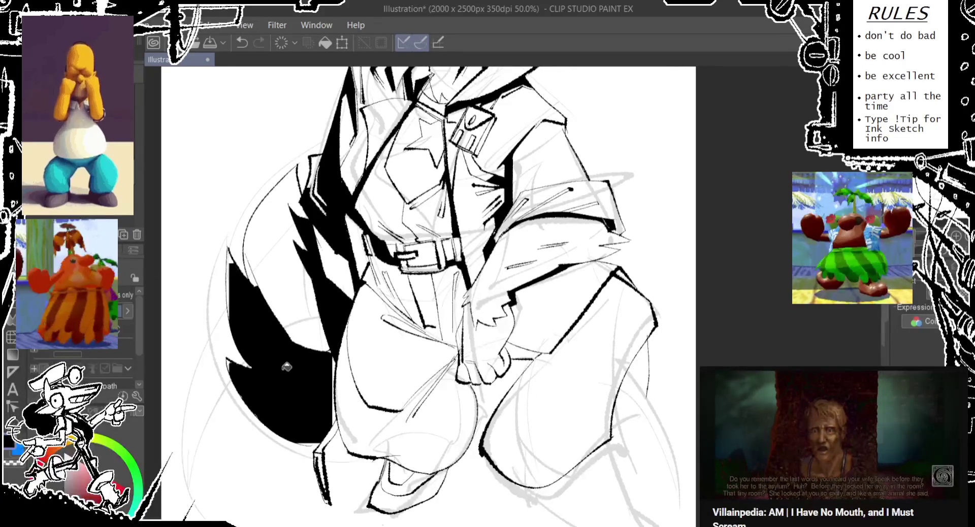
{"action": "key", "text": "ctrl+z"}
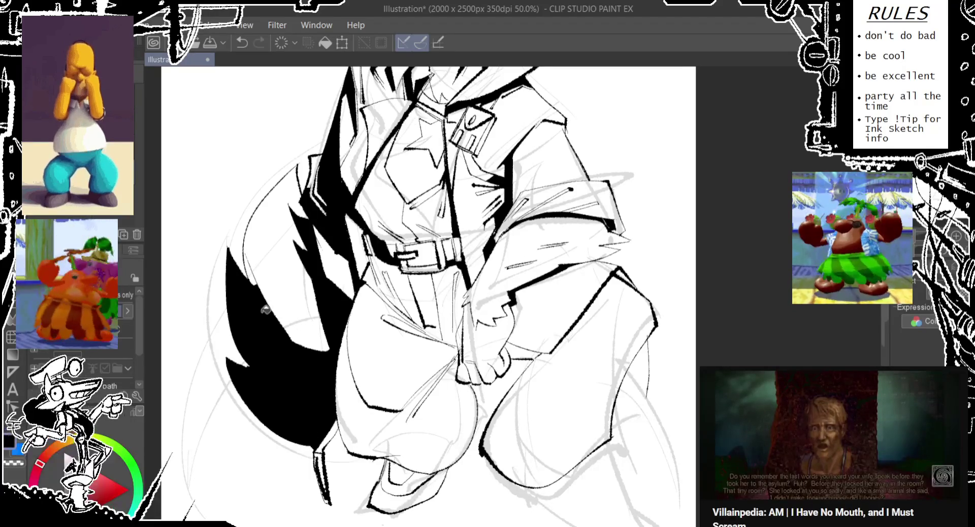
{"action": "key", "text": "ctrl+z"}
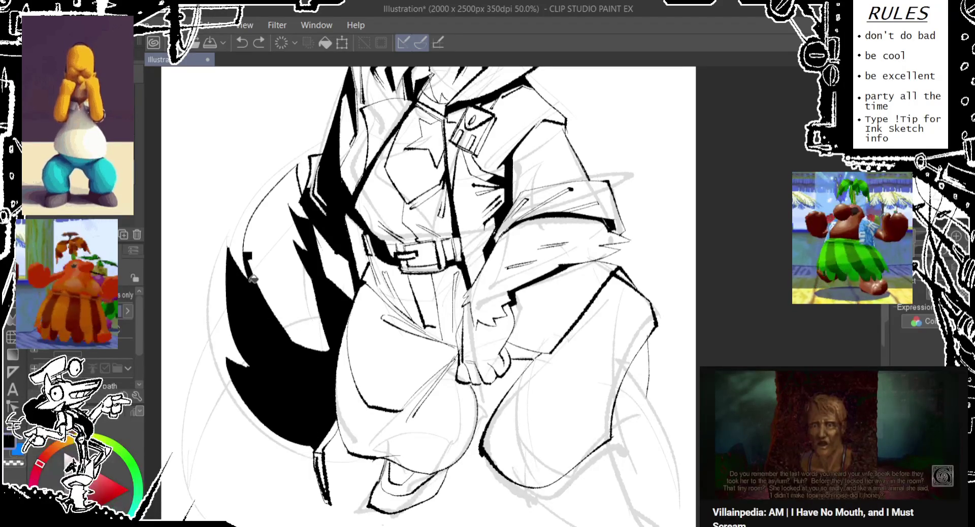
Step: Ink a line along the left thigh edge with the pen
{"action": "key", "text": "p"}
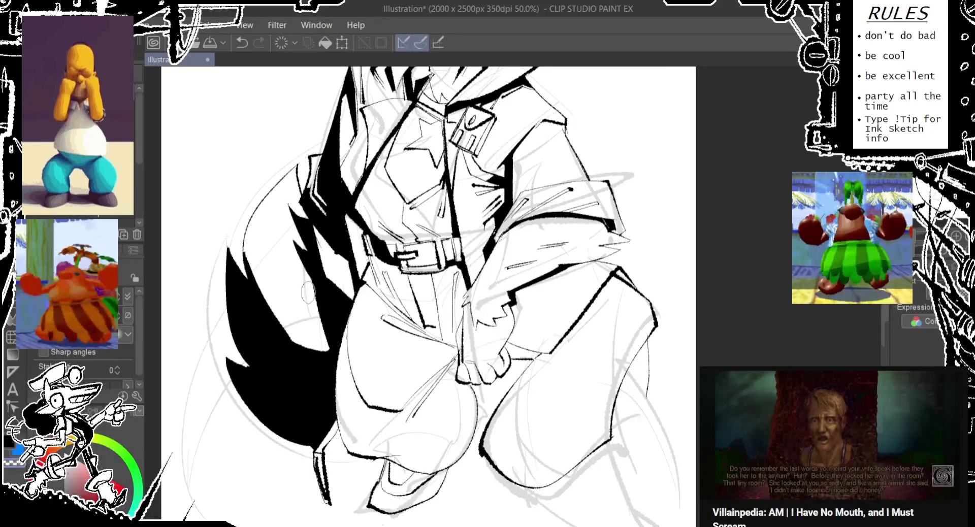
{"action": "scroll", "coordinate": [330, 346], "scroll_direction": "down", "scroll_amount": 2}
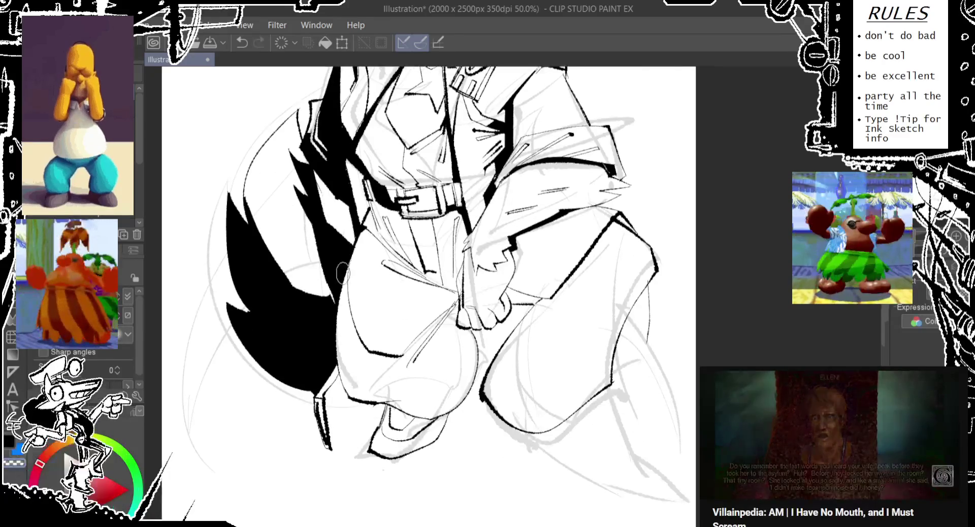
{"action": "key", "text": "ctrl+z"}
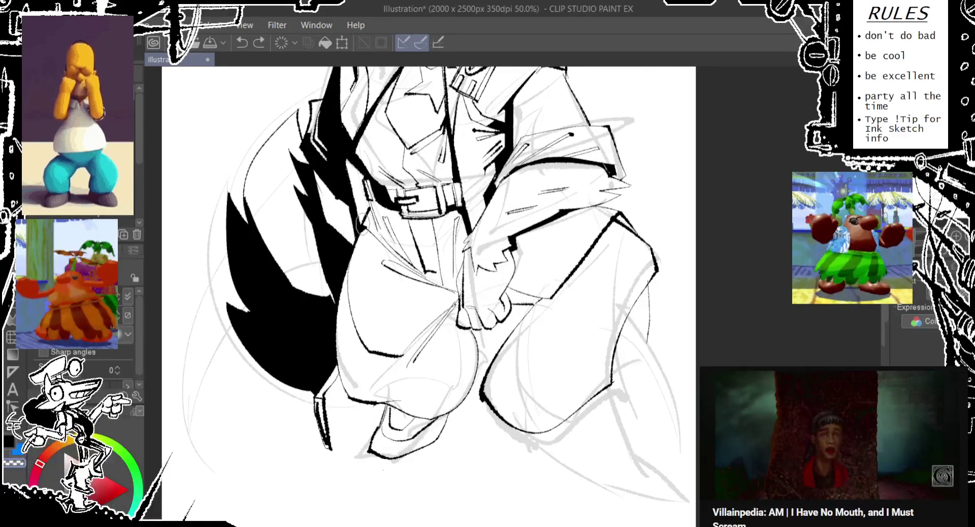
{"action": "left_click_drag", "start_coordinate": [352, 241], "coordinate": [333, 305]}
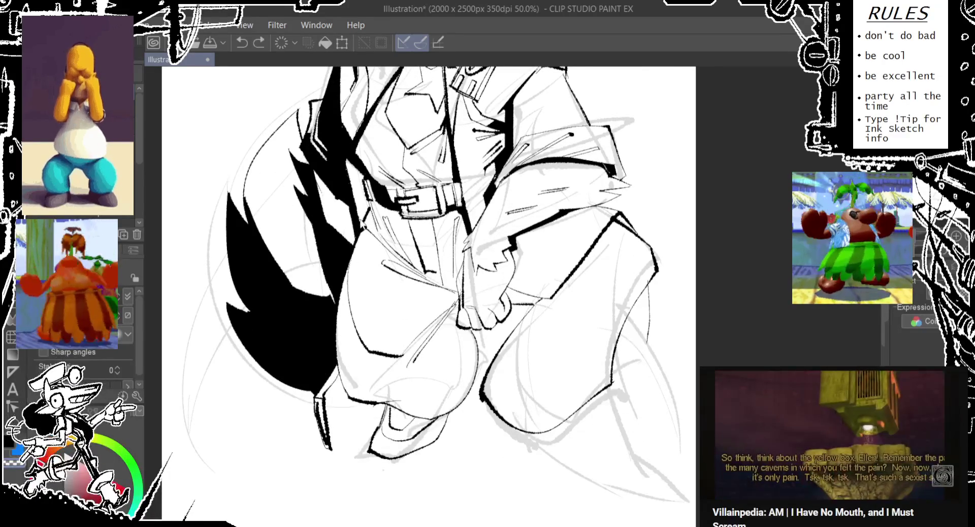
{"action": "key", "text": "ctrl+z"}
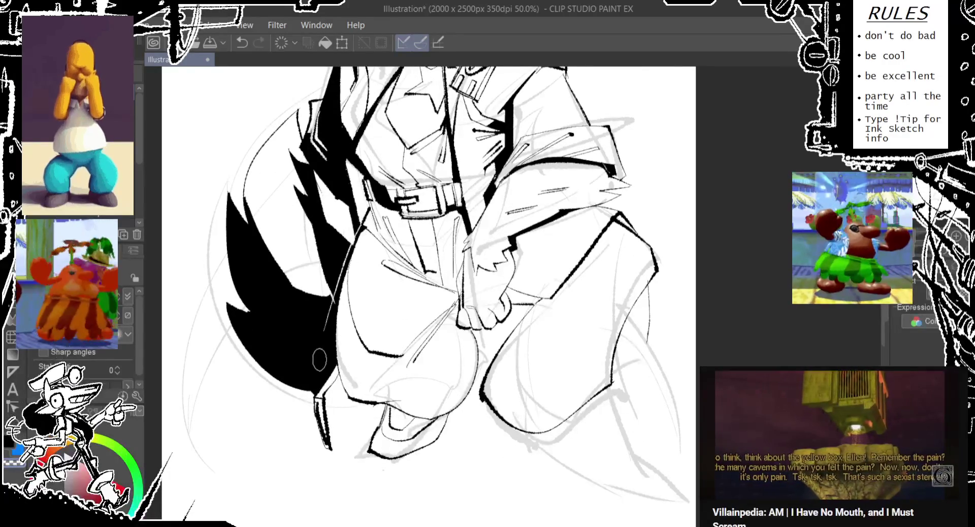
{"action": "left_click_drag", "start_coordinate": [351, 242], "coordinate": [331, 355]}
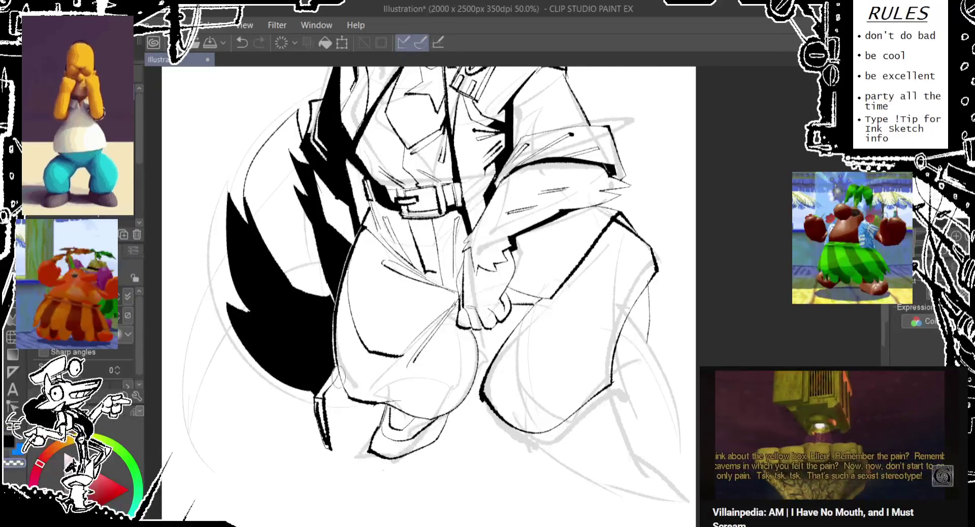
{"action": "mouse_move", "coordinate": [325, 289]}
{"action": "left_mouse_down"}
{"action": "mouse_move", "coordinate": [314, 333]}
{"action": "mouse_move", "coordinate": [304, 261]}
{"action": "left_mouse_up"}
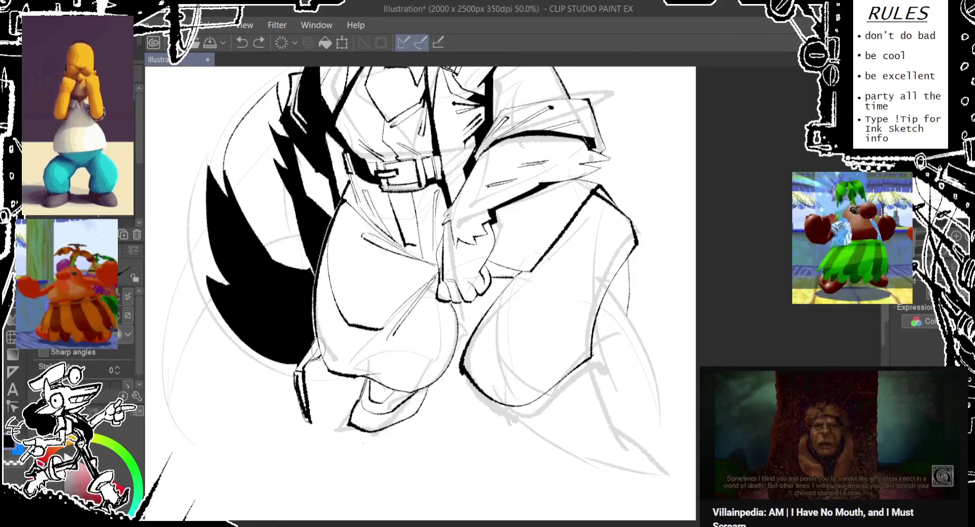
{"action": "key", "text": "e"}
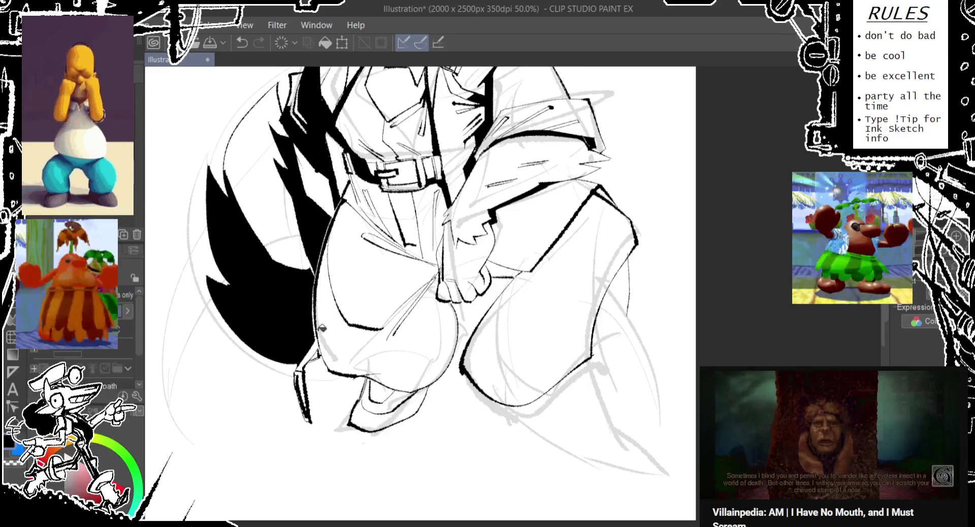
{"action": "key", "text": "ctrl+z"}
{"action": "scroll", "coordinate": [230, 245], "scroll_direction": "up", "scroll_amount": 2}
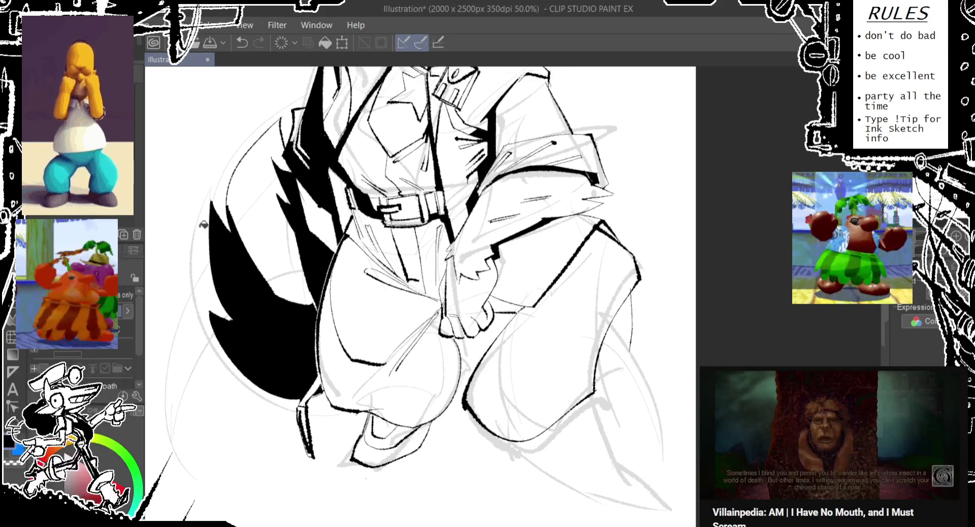
Step: Add a black fur spike on the tail's edge and reshape its lower-left edge
{"action": "key", "text": "p"}
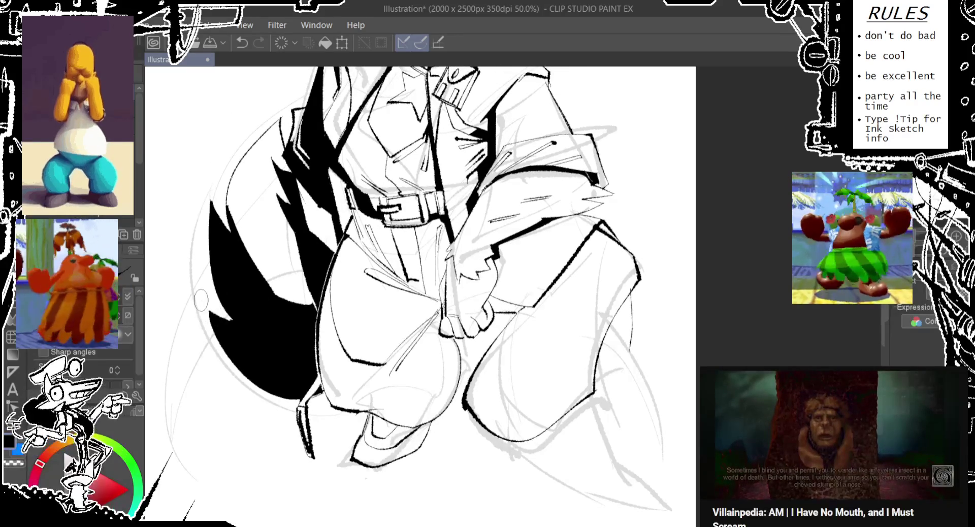
{"action": "mouse_move", "coordinate": [228, 316]}
{"action": "left_mouse_down"}
{"action": "mouse_move", "coordinate": [201, 302]}
{"action": "mouse_move", "coordinate": [243, 378]}
{"action": "left_mouse_up"}
{"action": "left_click_drag", "start_coordinate": [202, 300], "coordinate": [270, 391]}
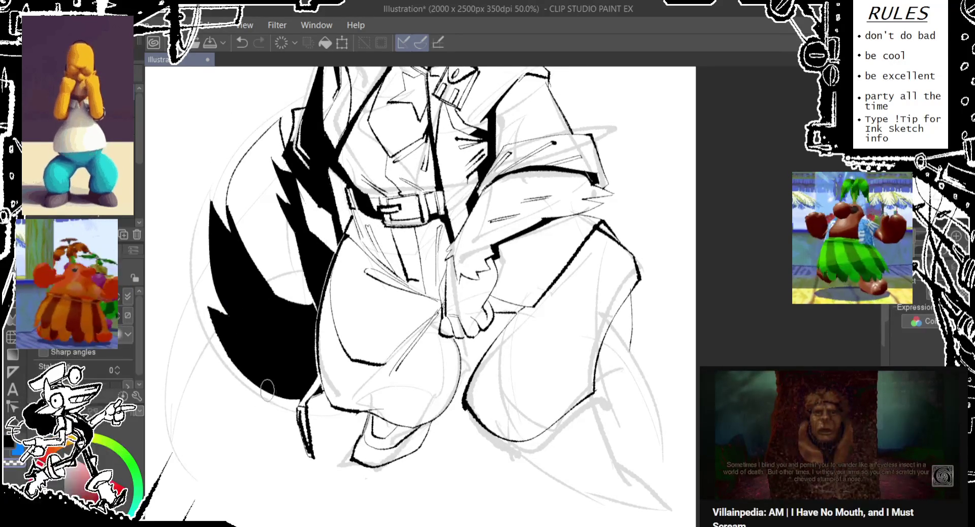
{"action": "left_click_drag", "start_coordinate": [211, 232], "coordinate": [211, 283]}
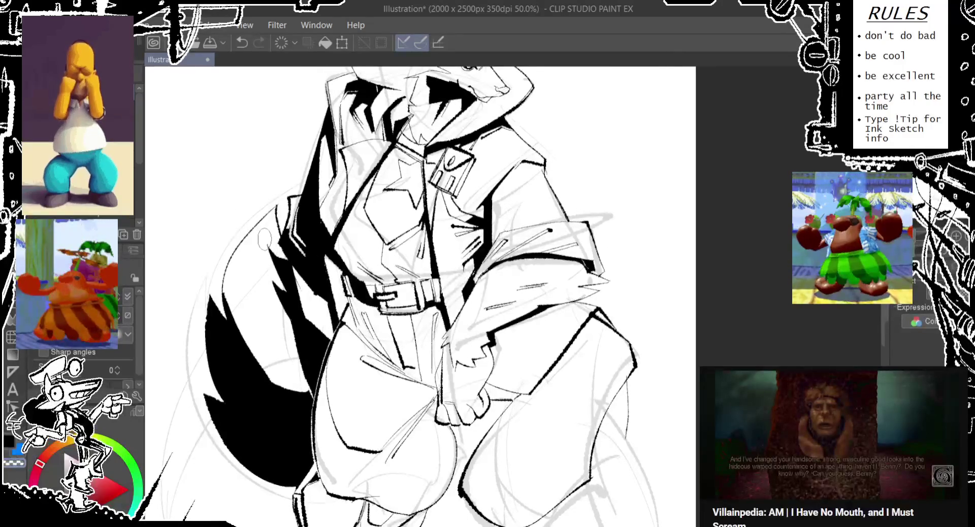
{"action": "left_click_drag", "start_coordinate": [287, 287], "coordinate": [278, 303]}
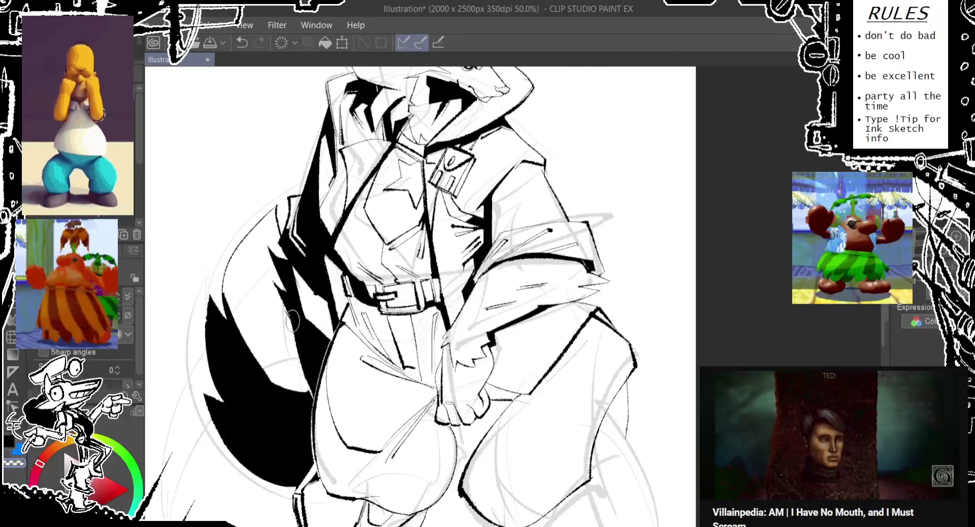
{"action": "key", "text": "ctrl+z"}
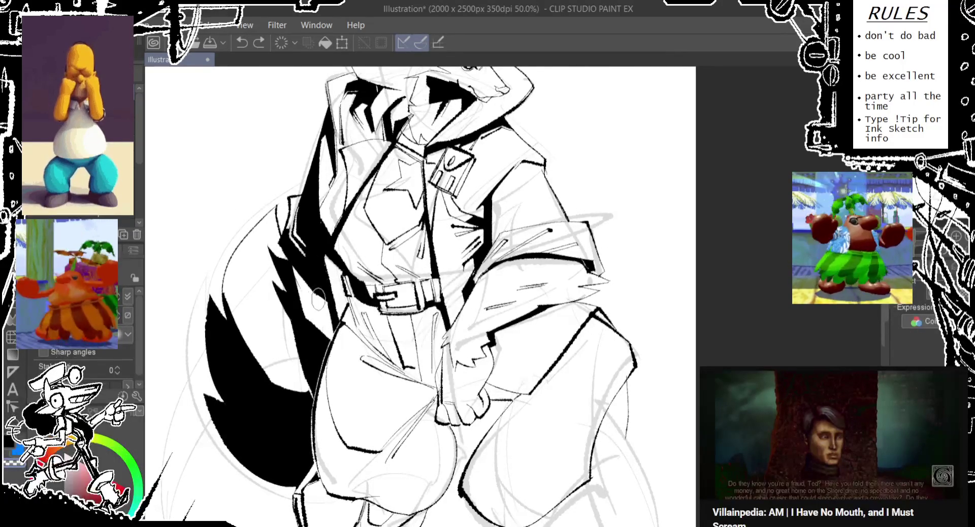
{"action": "left_click_drag", "start_coordinate": [319, 300], "coordinate": [307, 283]}
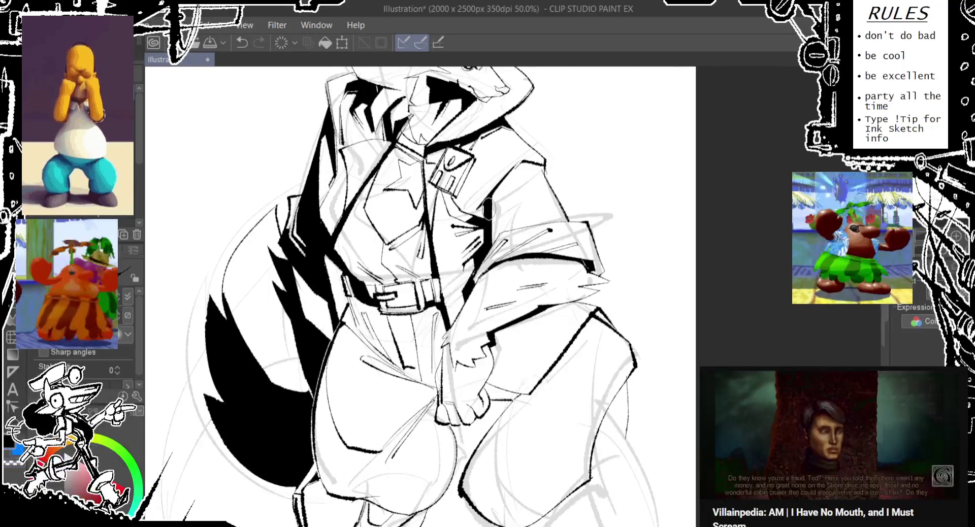
Step: Redraw the ink line near the shoulder
{"action": "key", "text": "ctrl+z"}
{"action": "left_click_drag", "start_coordinate": [511, 175], "coordinate": [487, 225]}
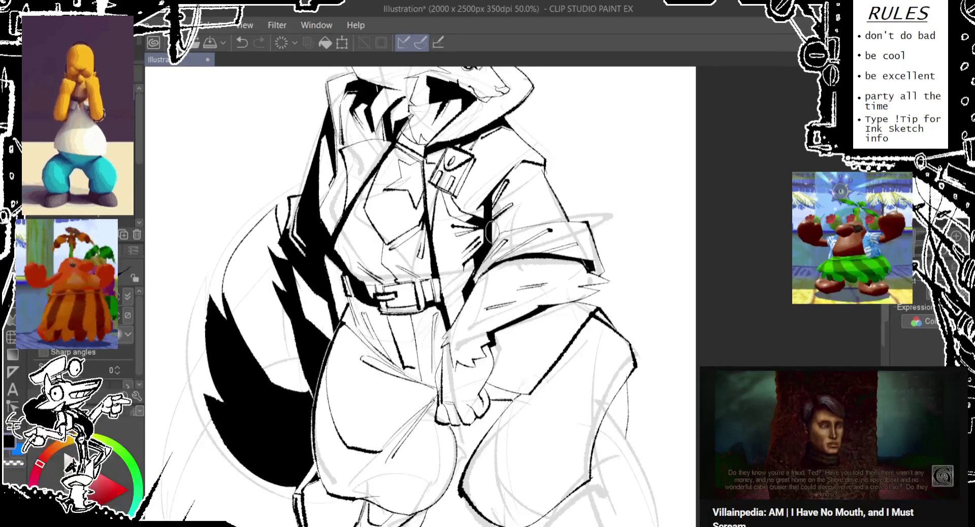
{"action": "scroll", "coordinate": [485, 225], "scroll_direction": "down", "scroll_amount": 2}
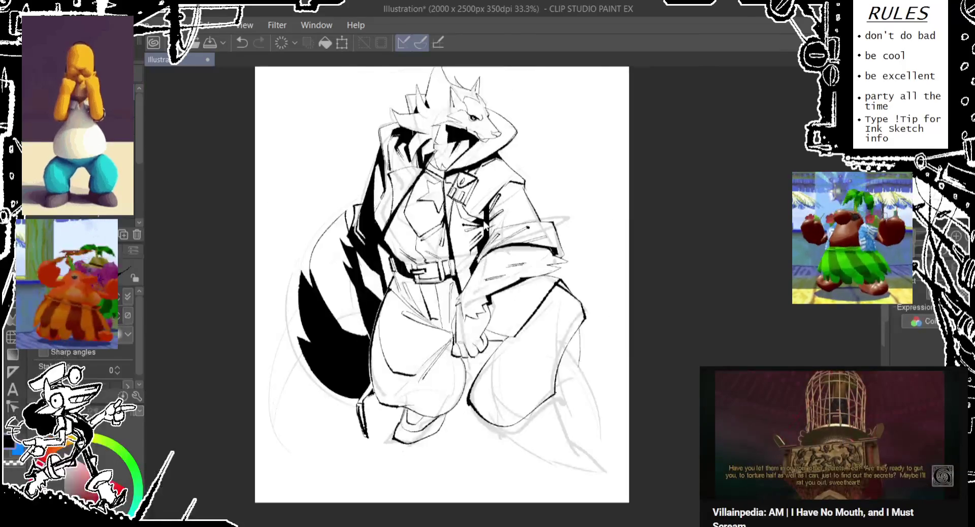
Step: Ink a short stroke along the collar after two retries
{"action": "scroll", "coordinate": [485, 225], "scroll_direction": "up", "scroll_amount": 2}
{"action": "left_click_drag", "start_coordinate": [328, 127], "coordinate": [337, 188]}
{"action": "key", "text": "ctrl+z"}
{"action": "left_click_drag", "start_coordinate": [325, 124], "coordinate": [332, 173]}
{"action": "key", "text": "ctrl+z"}
{"action": "mouse_move", "coordinate": [327, 124]}
{"action": "left_mouse_down"}
{"action": "mouse_move", "coordinate": [327, 173]}
{"action": "mouse_move", "coordinate": [327, 156]}
{"action": "left_mouse_up"}
Step: Ink the lower leg curve, then undo the recent lower-leg strokes
{"action": "scroll", "coordinate": [324, 147], "scroll_direction": "down", "scroll_amount": 2}
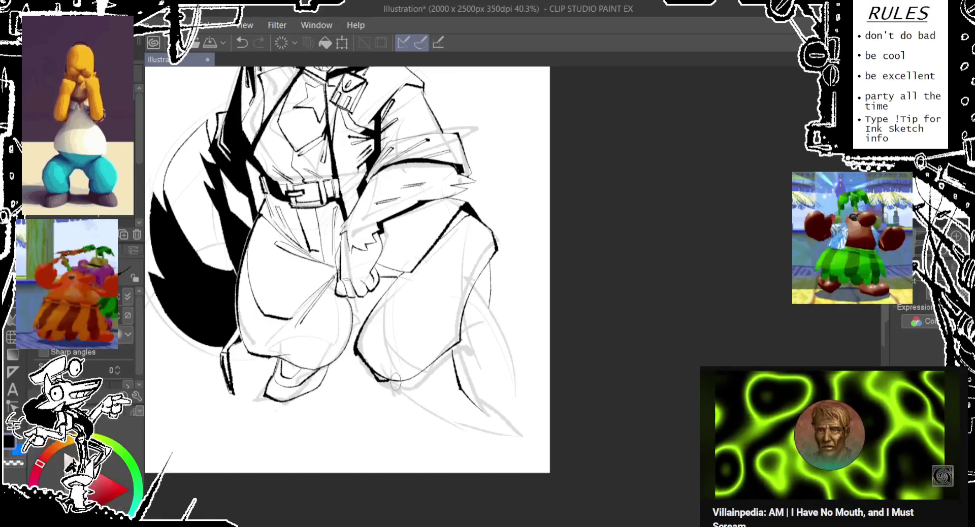
{"action": "mouse_move", "coordinate": [400, 392]}
{"action": "left_mouse_down"}
{"action": "mouse_move", "coordinate": [477, 431]}
{"action": "mouse_move", "coordinate": [485, 420]}
{"action": "left_mouse_up"}
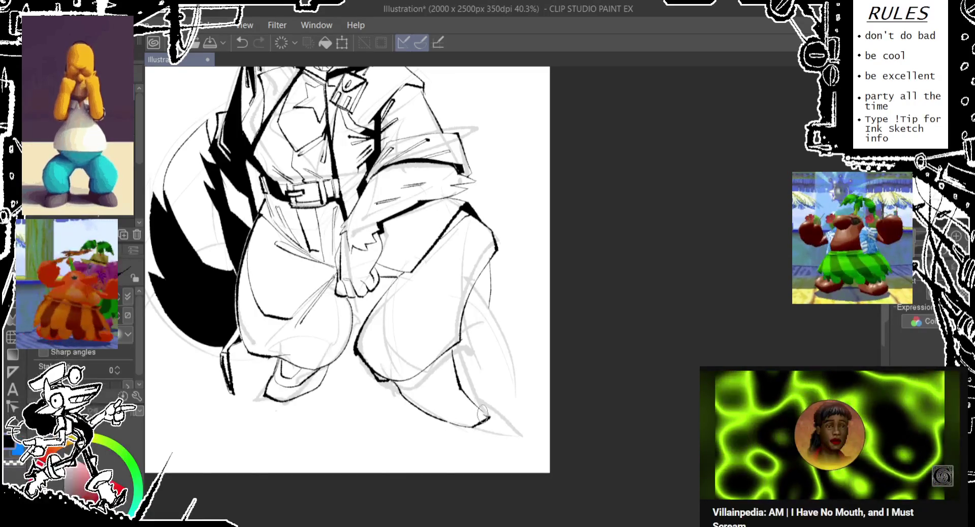
{"action": "key", "text": "ctrl+z"}
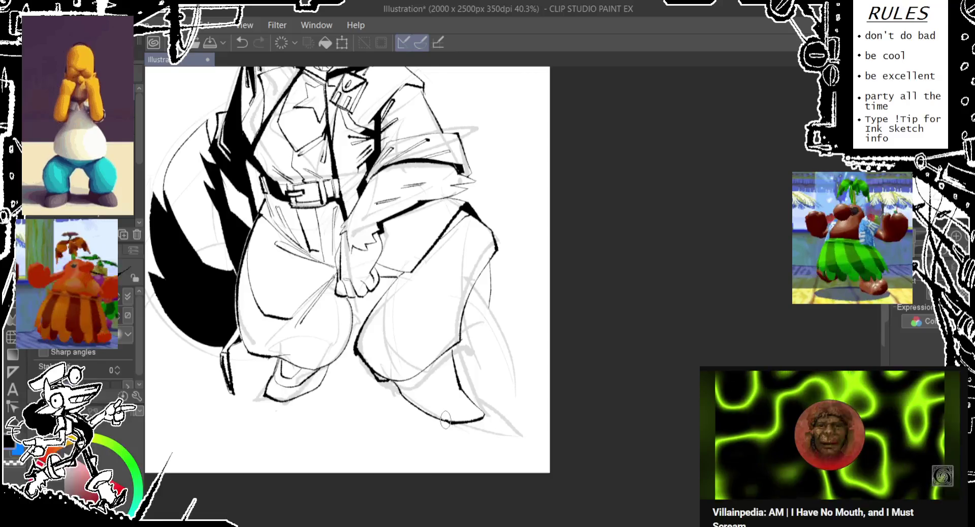
{"action": "key", "text": "ctrl+z"}
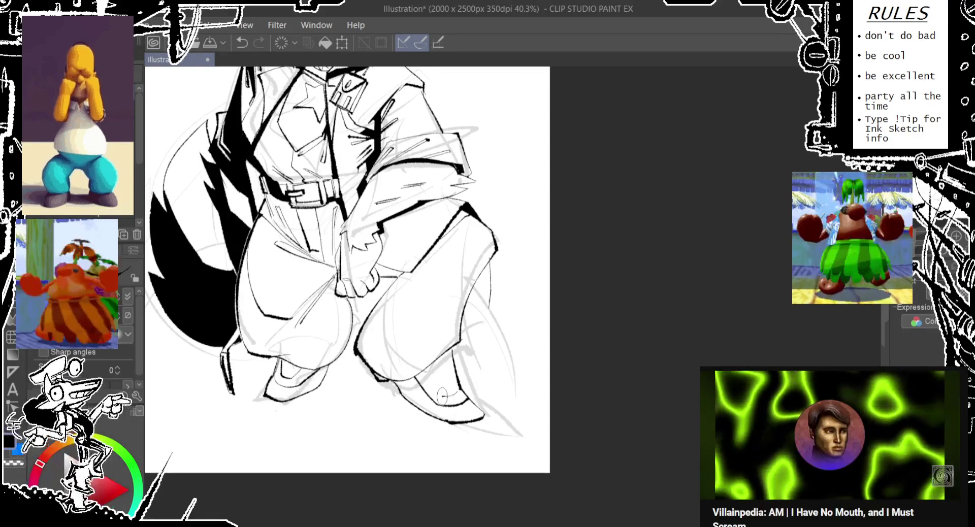
{"action": "key", "text": "ctrl+z"}
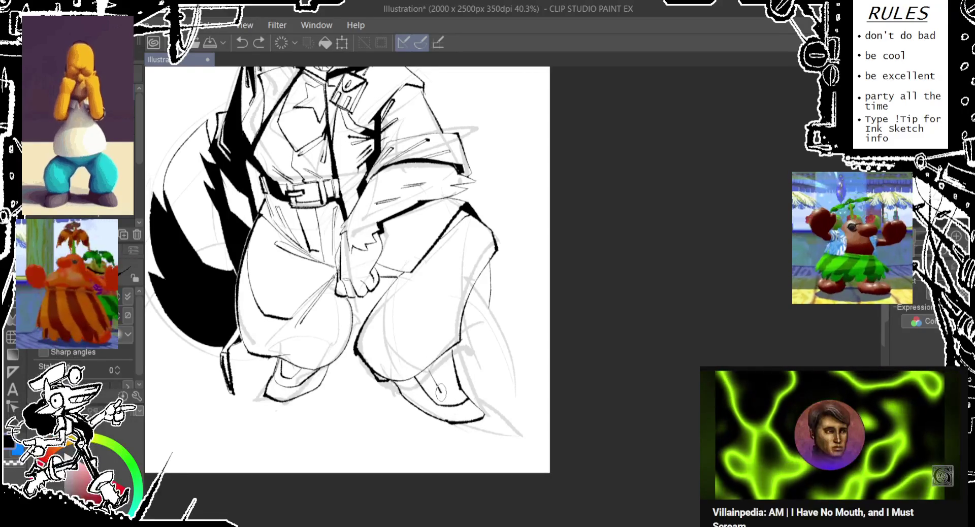
Step: Ink a line down the boot, retrying the small boot strokes
{"action": "left_click_drag", "start_coordinate": [456, 391], "coordinate": [450, 388]}
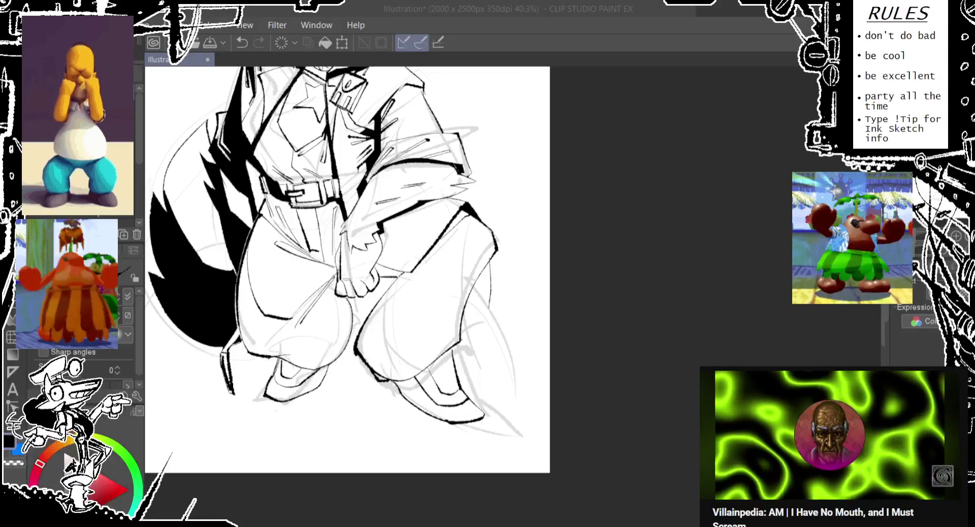
{"action": "key", "text": "alt+Tab"}
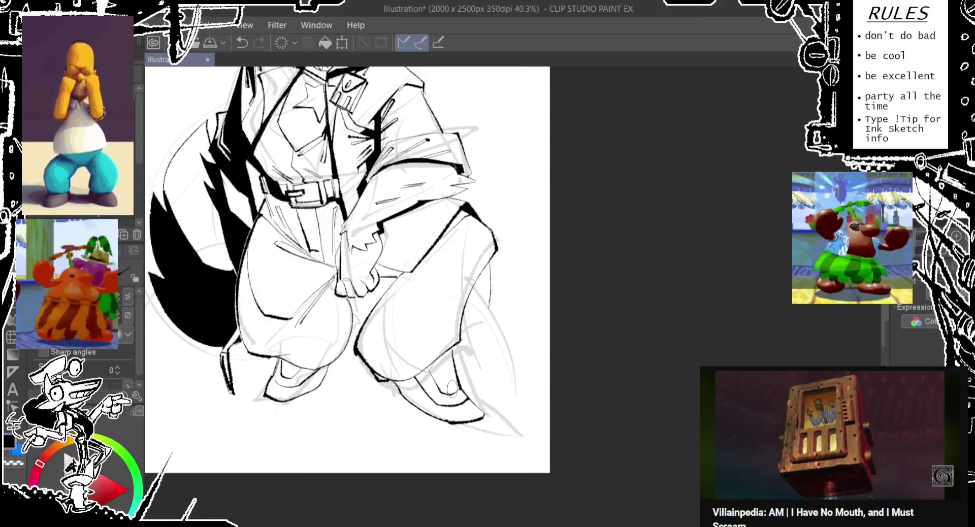
{"action": "key", "text": "ctrl+z"}
{"action": "left_click_drag", "start_coordinate": [453, 391], "coordinate": [449, 387]}
{"action": "key", "text": "ctrl+z"}
{"action": "left_click_drag", "start_coordinate": [443, 351], "coordinate": [455, 394]}
{"action": "key", "text": "ctrl+z"}
{"action": "left_click_drag", "start_coordinate": [442, 352], "coordinate": [454, 394]}
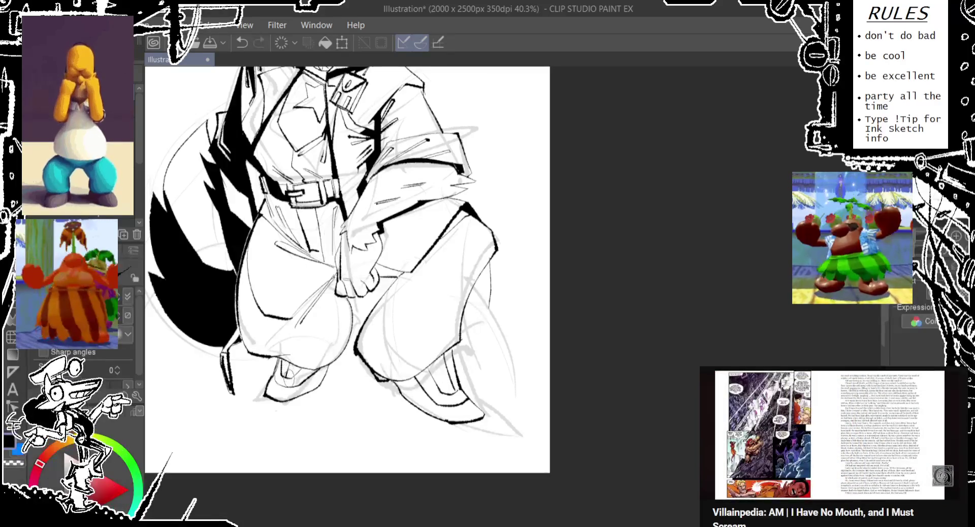
Step: Ink the bottom and right edge of the left boot and try the right boot's bottom
{"action": "key", "text": "ctrl+z"}
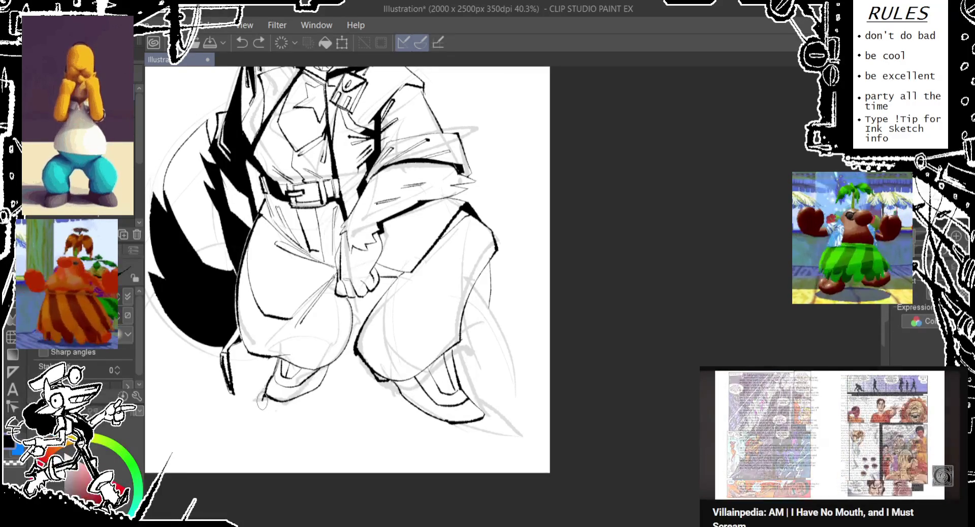
{"action": "key", "text": "ctrl+z"}
{"action": "left_click_drag", "start_coordinate": [287, 411], "coordinate": [330, 377]}
{"action": "key", "text": "ctrl+z"}
{"action": "mouse_move", "coordinate": [284, 409]}
{"action": "left_mouse_down"}
{"action": "mouse_move", "coordinate": [329, 378]}
{"action": "mouse_move", "coordinate": [336, 356]}
{"action": "left_mouse_up"}
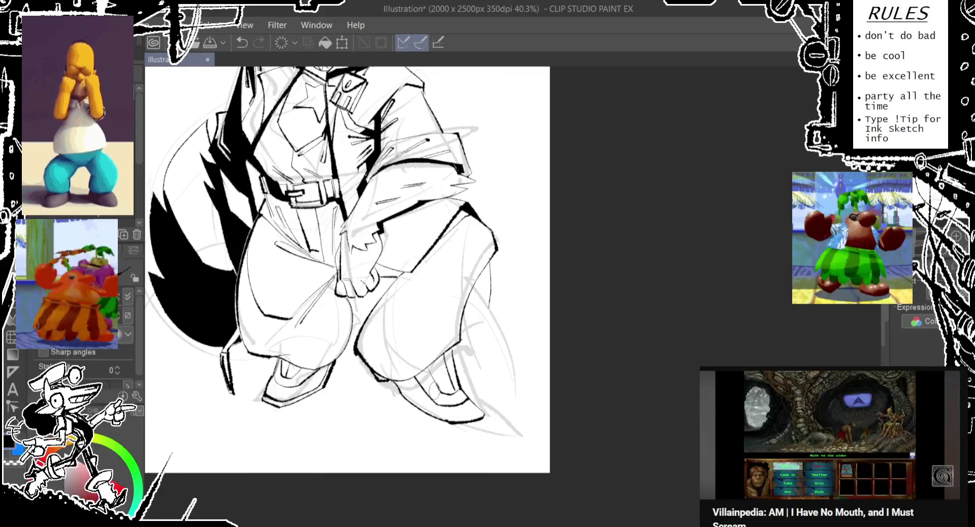
{"action": "mouse_move", "coordinate": [407, 388]}
{"action": "left_mouse_down"}
{"action": "mouse_move", "coordinate": [490, 424]}
{"action": "mouse_move", "coordinate": [404, 396]}
{"action": "mouse_move", "coordinate": [460, 416]}
{"action": "left_mouse_up"}
{"action": "key", "text": "ctrl+z"}
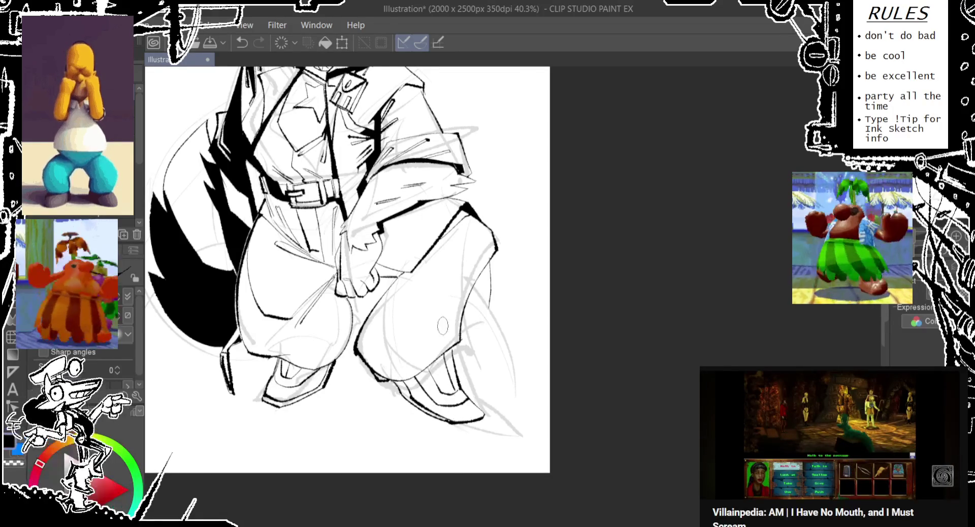
Step: Pan up and redraw the ink line along the right knee
{"action": "scroll", "coordinate": [493, 315], "scroll_direction": "up", "scroll_amount": 3}
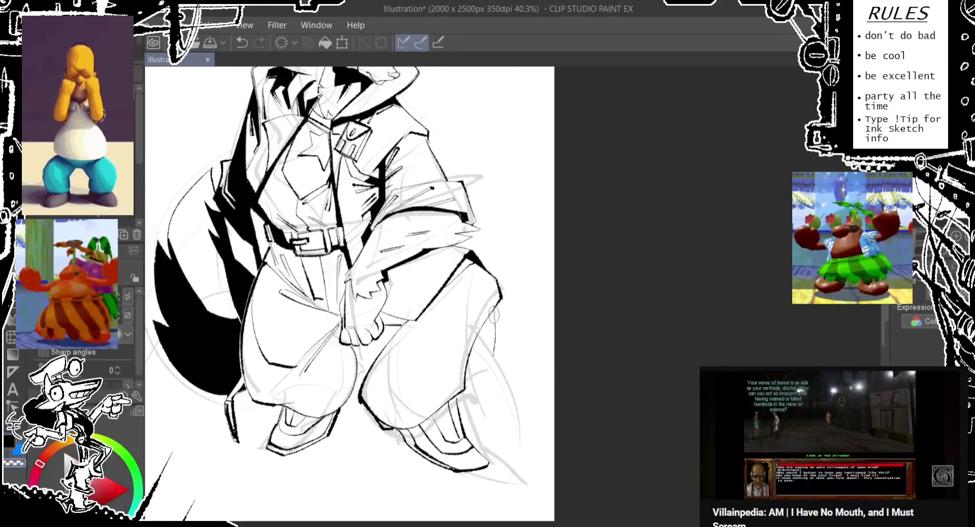
{"action": "left_click_drag", "start_coordinate": [490, 305], "coordinate": [462, 381]}
{"action": "key", "text": "ctrl+z"}
{"action": "mouse_move", "coordinate": [490, 307]}
{"action": "left_mouse_down"}
{"action": "mouse_move", "coordinate": [466, 375]}
{"action": "mouse_move", "coordinate": [449, 382]}
{"action": "left_mouse_up"}
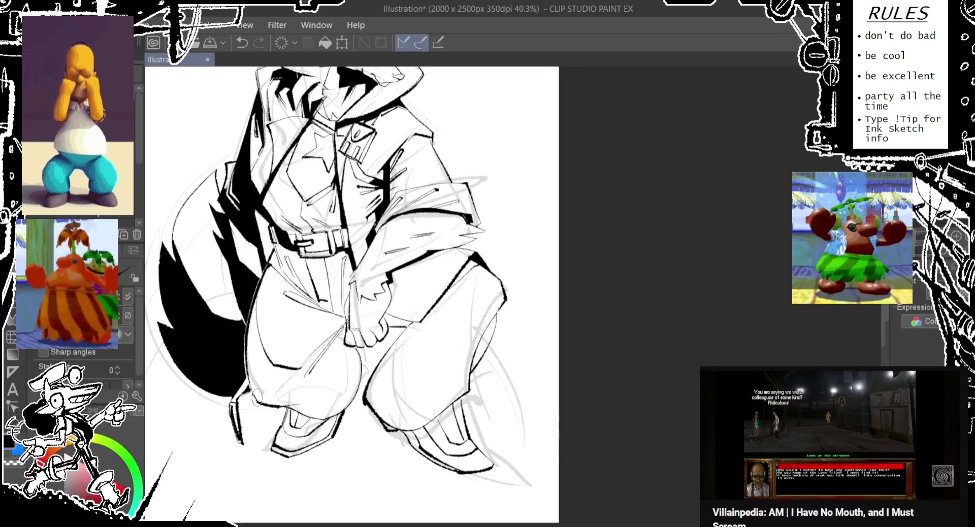
Step: Try and undo ink strokes along the left thigh
{"action": "left_click_drag", "start_coordinate": [257, 386], "coordinate": [412, 325]}
{"action": "key", "text": "ctrl+z"}
{"action": "left_click_drag", "start_coordinate": [396, 218], "coordinate": [255, 363]}
{"action": "key", "text": "ctrl+z"}
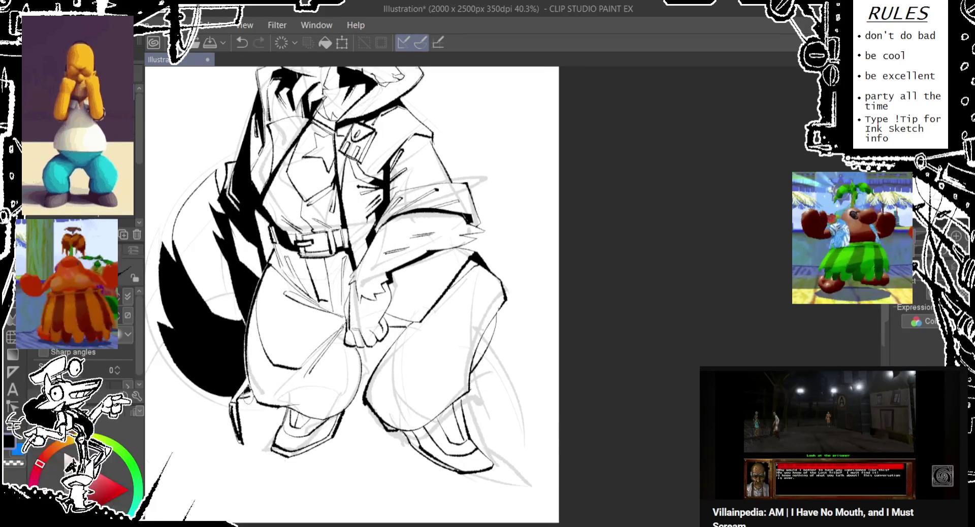
Step: Add small ink strokes at the boot and a mark near the hand
{"action": "left_click_drag", "start_coordinate": [243, 400], "coordinate": [250, 391]}
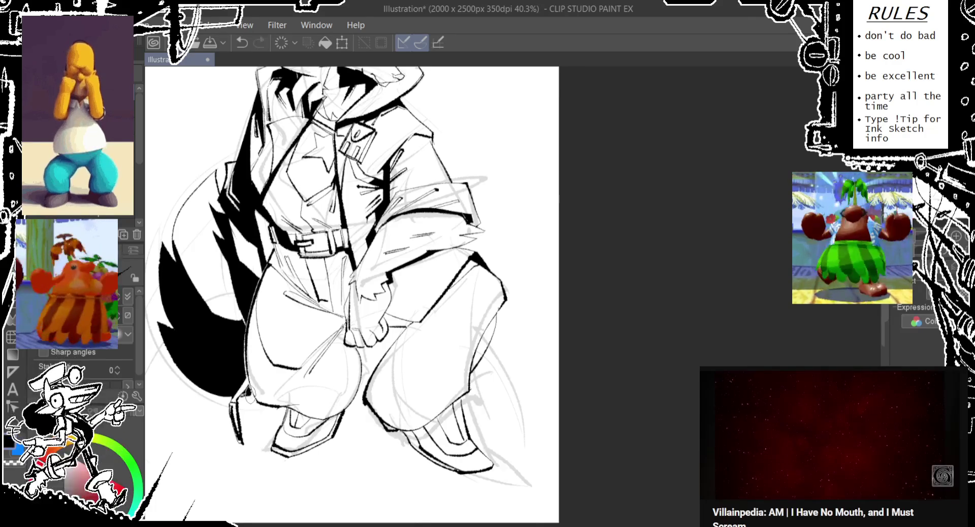
{"action": "left_click_drag", "start_coordinate": [243, 399], "coordinate": [401, 276]}
{"action": "key", "text": "ctrl+z"}
{"action": "key", "text": "ctrl+z"}
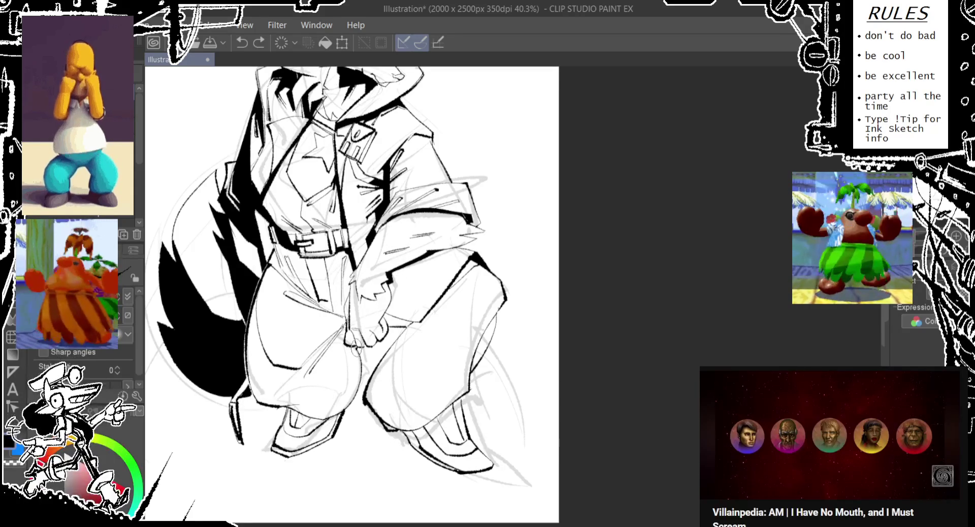
{"action": "left_click_drag", "start_coordinate": [463, 379], "coordinate": [362, 341]}
{"action": "key", "text": "ctrl+z"}
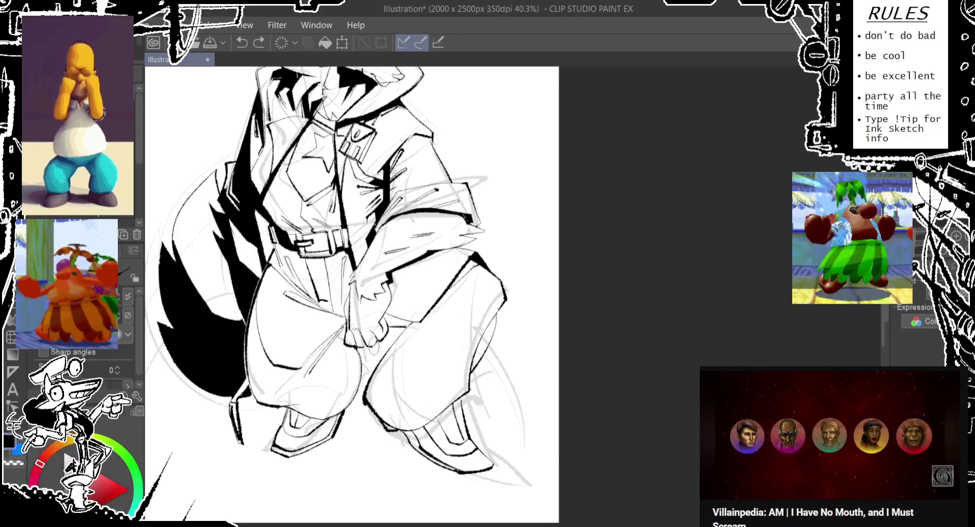
{"action": "left_click_drag", "start_coordinate": [380, 344], "coordinate": [384, 359]}
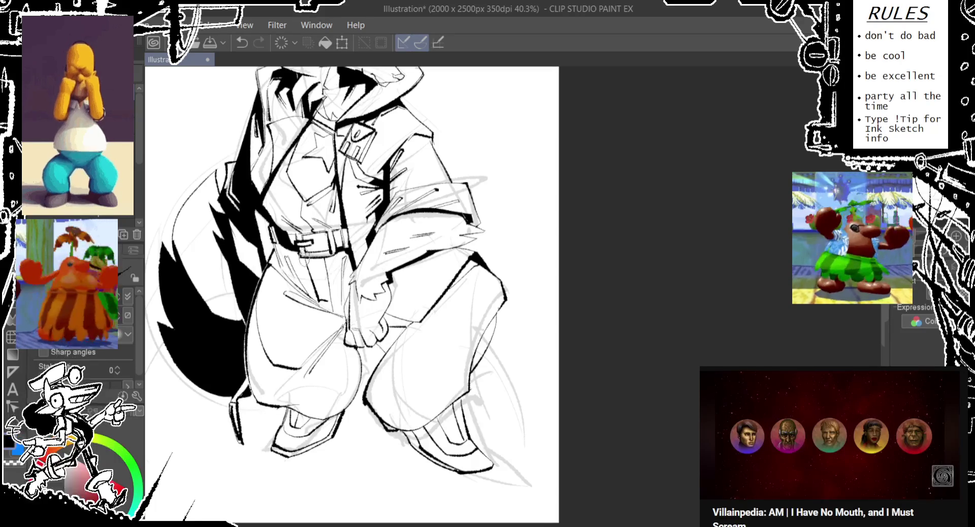
Step: Add black shadow under the hand and shading down the right leg, retrying the hand stroke
{"action": "key", "text": "e"}
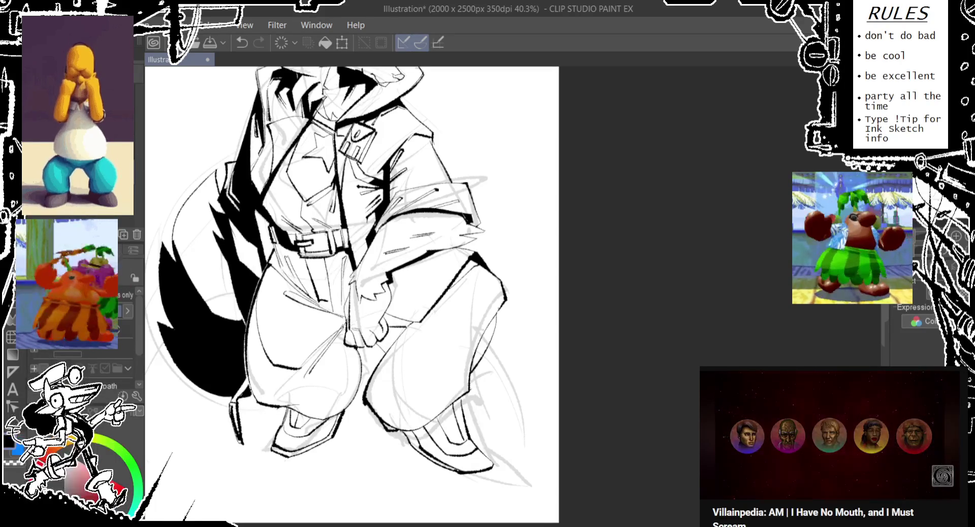
{"action": "left_click_drag", "start_coordinate": [380, 329], "coordinate": [401, 350]}
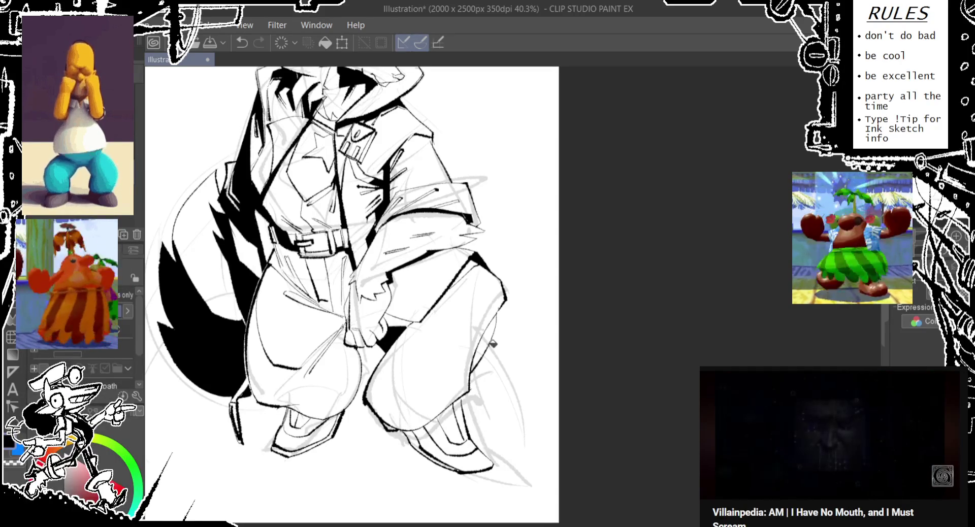
{"action": "left_click_drag", "start_coordinate": [477, 317], "coordinate": [490, 368]}
{"action": "key", "text": "ctrl+z"}
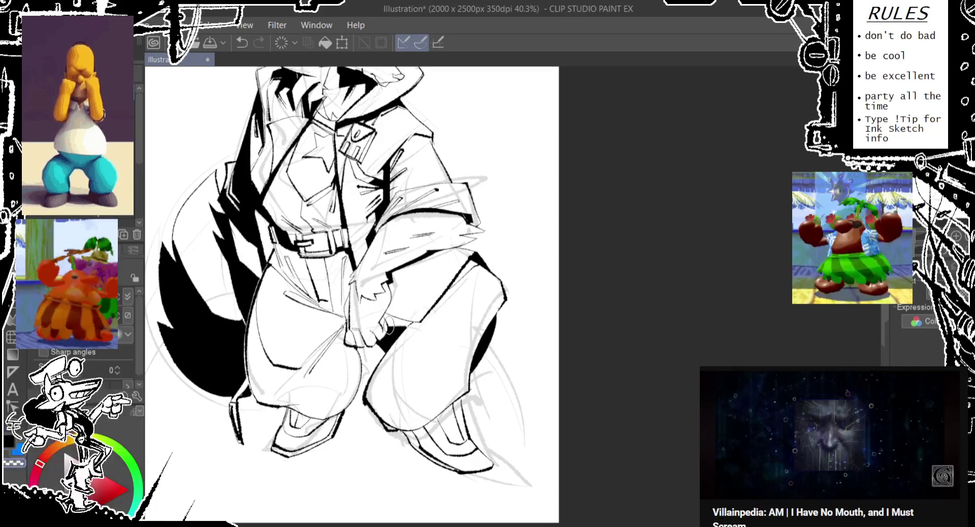
{"action": "left_click_drag", "start_coordinate": [391, 330], "coordinate": [379, 350]}
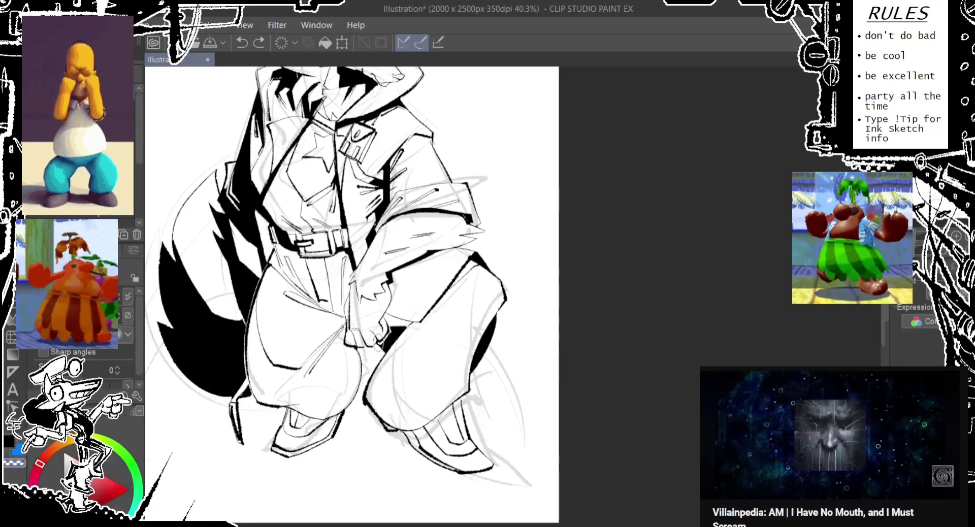
{"action": "scroll", "coordinate": [356, 356], "scroll_direction": "up", "scroll_amount": 3}
{"action": "scroll", "coordinate": [353, 300], "scroll_direction": "down", "scroll_amount": 2}
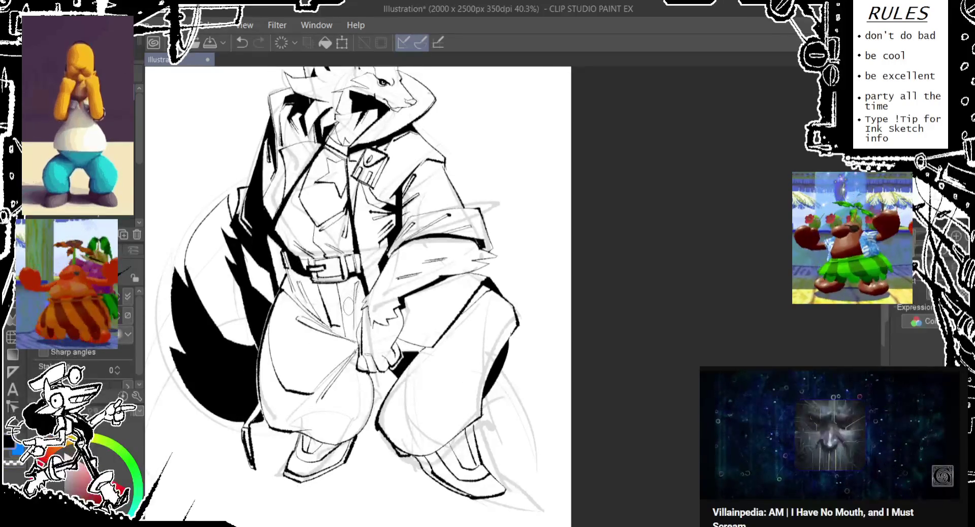
{"action": "scroll", "coordinate": [345, 315], "scroll_direction": "right", "scroll_amount": 2}
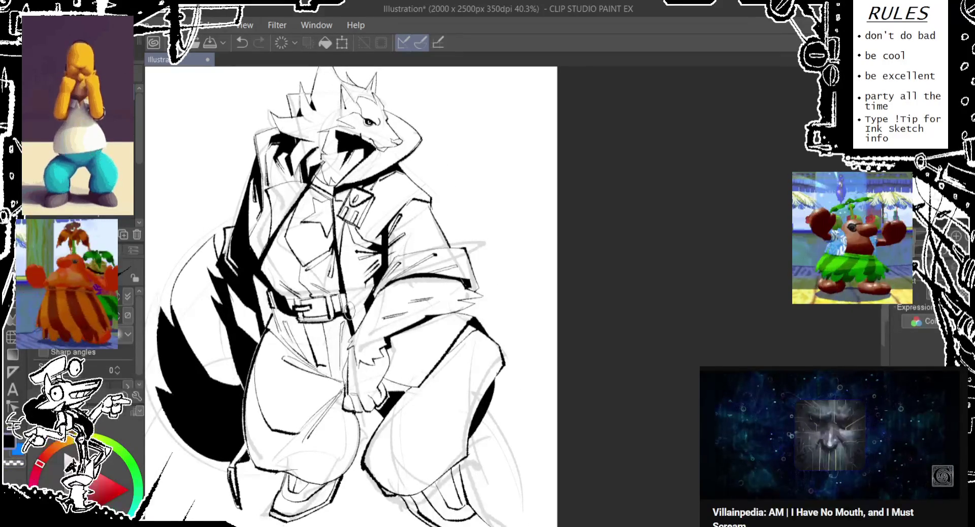
{"action": "scroll", "coordinate": [350, 327], "scroll_direction": "down", "scroll_amount": 2}
{"action": "scroll", "coordinate": [348, 315], "scroll_direction": "right", "scroll_amount": 1}
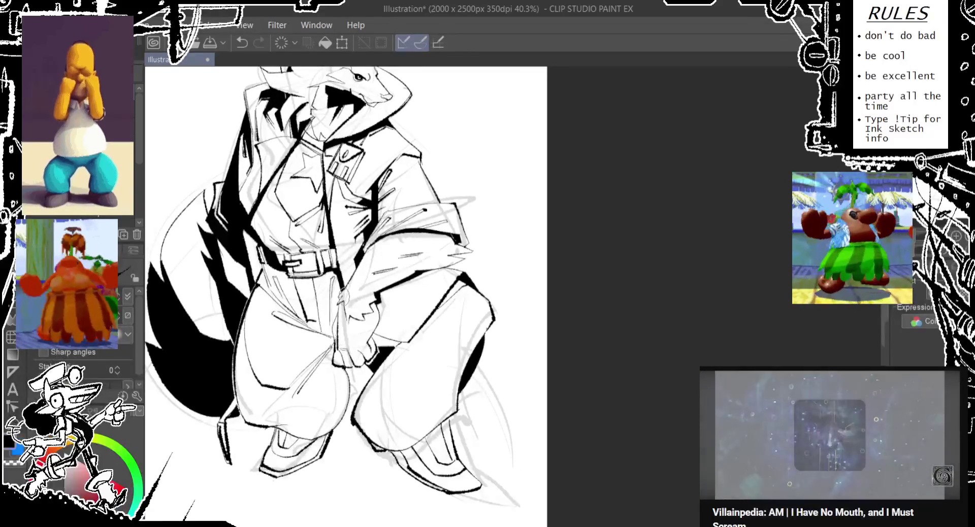
{"action": "scroll", "coordinate": [343, 295], "scroll_direction": "up", "scroll_amount": 3}
{"action": "scroll", "coordinate": [330, 319], "scroll_direction": "down", "scroll_amount": 2}
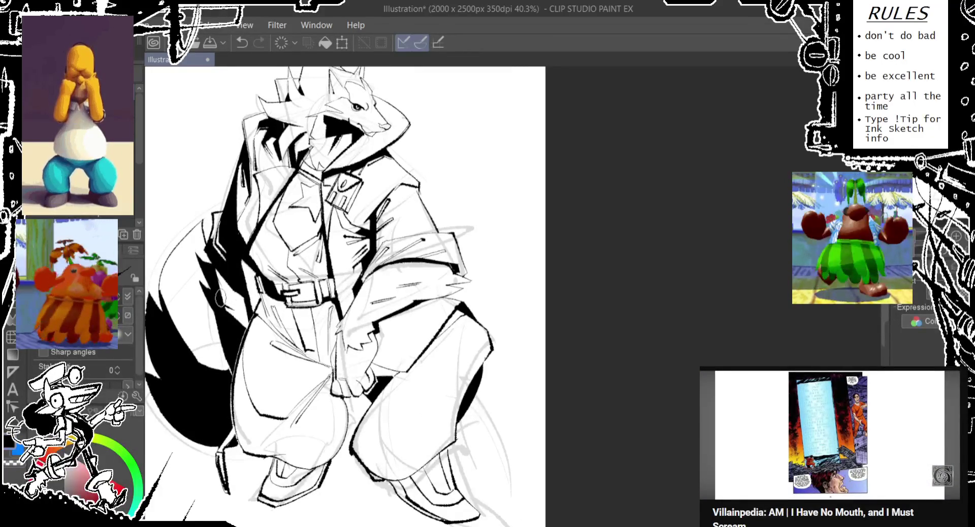
Step: Redraw the knee contour on the lower leg, undoing and retrying several times
{"action": "key", "text": "ctrl+z"}
{"action": "mouse_move", "coordinate": [375, 396]}
{"action": "left_mouse_down"}
{"action": "mouse_move", "coordinate": [389, 475]}
{"action": "mouse_move", "coordinate": [454, 434]}
{"action": "mouse_move", "coordinate": [408, 328]}
{"action": "left_mouse_up"}
{"action": "key", "text": "ctrl+z"}
{"action": "key", "text": "ctrl+z"}
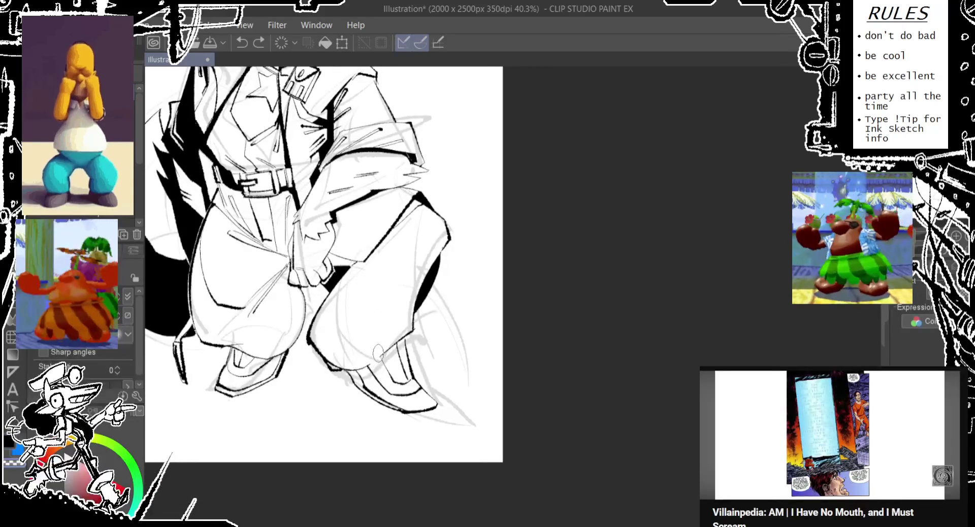
{"action": "left_click_drag", "start_coordinate": [377, 354], "coordinate": [414, 336]}
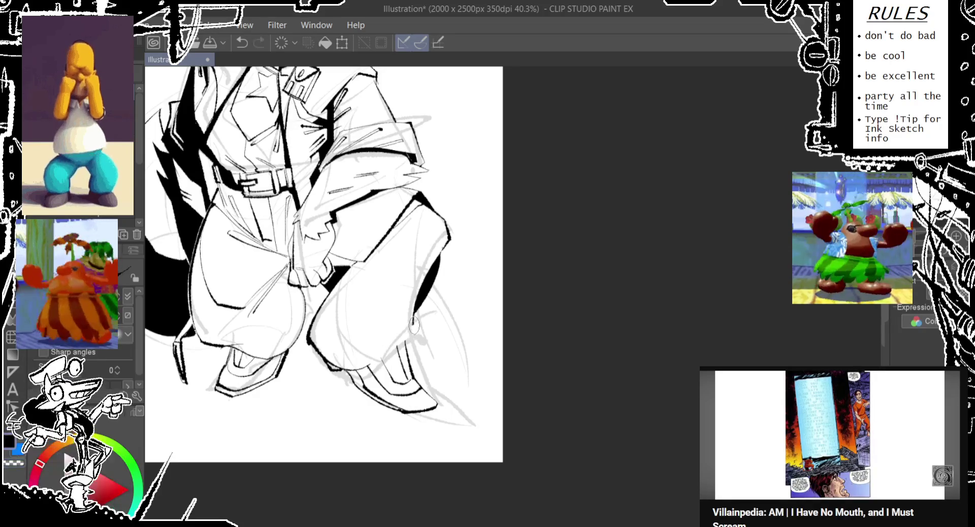
{"action": "key", "text": "ctrl+z"}
{"action": "mouse_move", "coordinate": [414, 320]}
{"action": "left_mouse_down"}
{"action": "mouse_move", "coordinate": [406, 353]}
{"action": "mouse_move", "coordinate": [358, 367]}
{"action": "mouse_move", "coordinate": [414, 333]}
{"action": "mouse_move", "coordinate": [406, 347]}
{"action": "left_mouse_up"}
{"action": "key", "text": "ctrl+z"}
{"action": "key", "text": "ctrl+z"}
{"action": "mouse_move", "coordinate": [410, 250]}
{"action": "left_mouse_down"}
{"action": "mouse_move", "coordinate": [420, 300]}
{"action": "mouse_move", "coordinate": [385, 304]}
{"action": "mouse_move", "coordinate": [383, 316]}
{"action": "mouse_move", "coordinate": [336, 311]}
{"action": "left_mouse_up"}
{"action": "key", "text": "ctrl+z"}
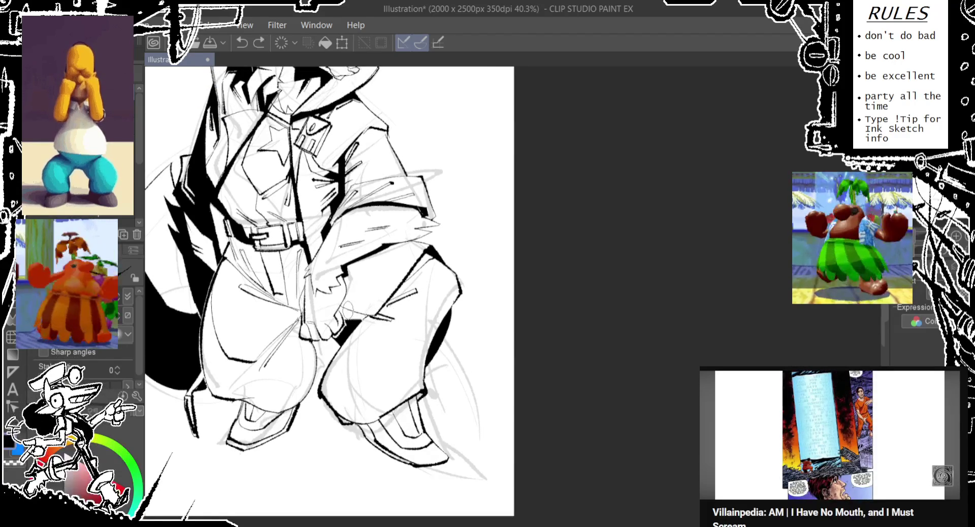
Step: Place a tiny ink mark near the knee and check the wolf's head
{"action": "left_click", "coordinate": [369, 317]}
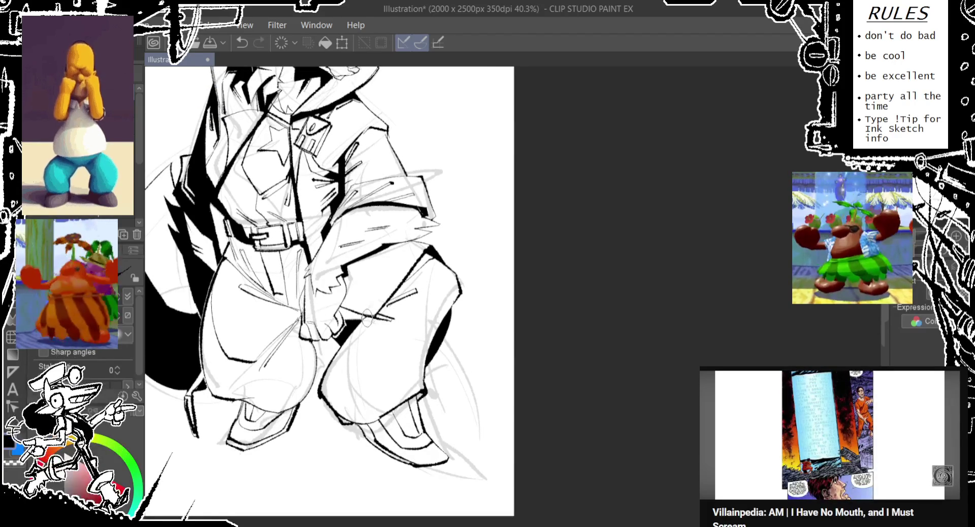
{"action": "key", "text": "ctrl+z"}
{"action": "left_click", "coordinate": [346, 320]}
{"action": "key", "text": "ctrl+z"}
{"action": "left_click", "coordinate": [345, 319]}
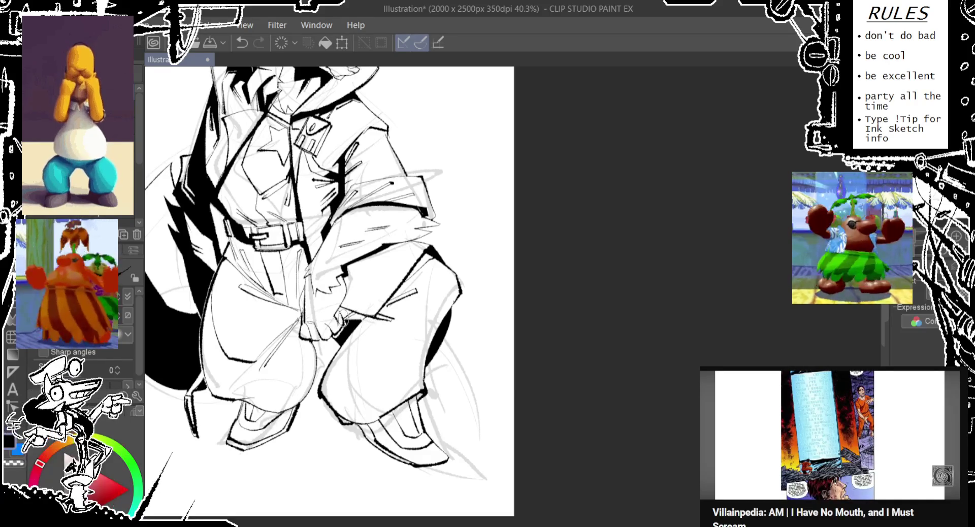
{"action": "key", "text": "e"}
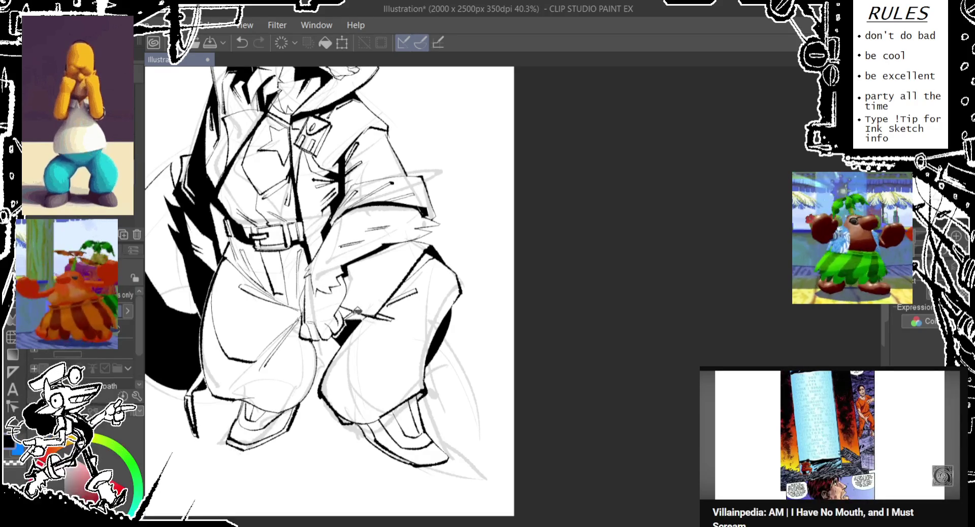
{"action": "left_click_drag", "start_coordinate": [268, 202], "coordinate": [296, 241]}
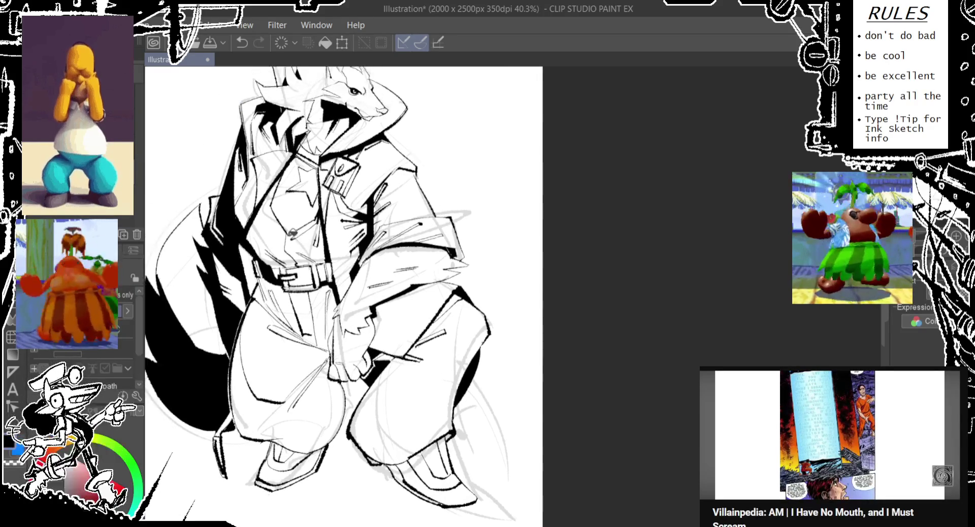
{"action": "key", "text": "p"}
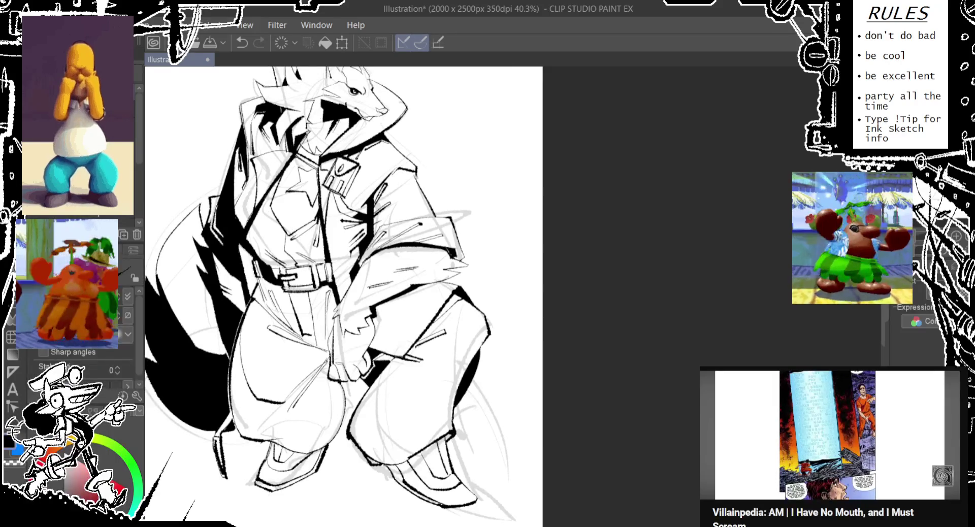
{"action": "left_click_drag", "start_coordinate": [367, 343], "coordinate": [355, 292]}
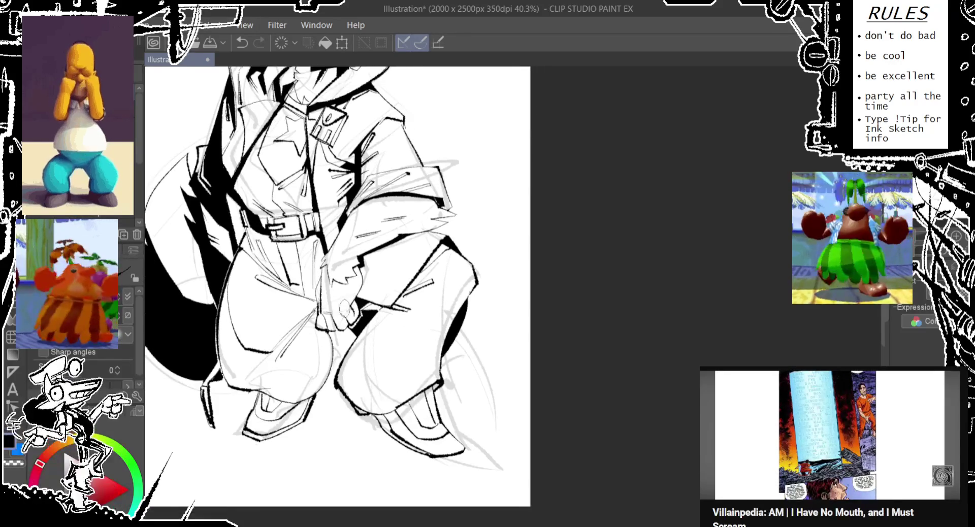
Step: Add small ink strokes on the hand and a short hatch at the sleeve end
{"action": "key", "text": "ctrl+z"}
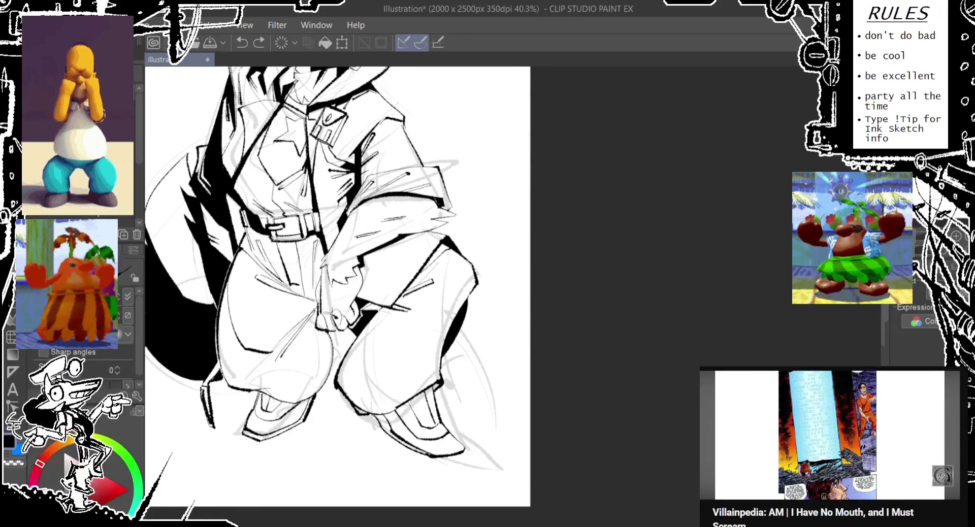
{"action": "left_click_drag", "start_coordinate": [350, 307], "coordinate": [342, 325]}
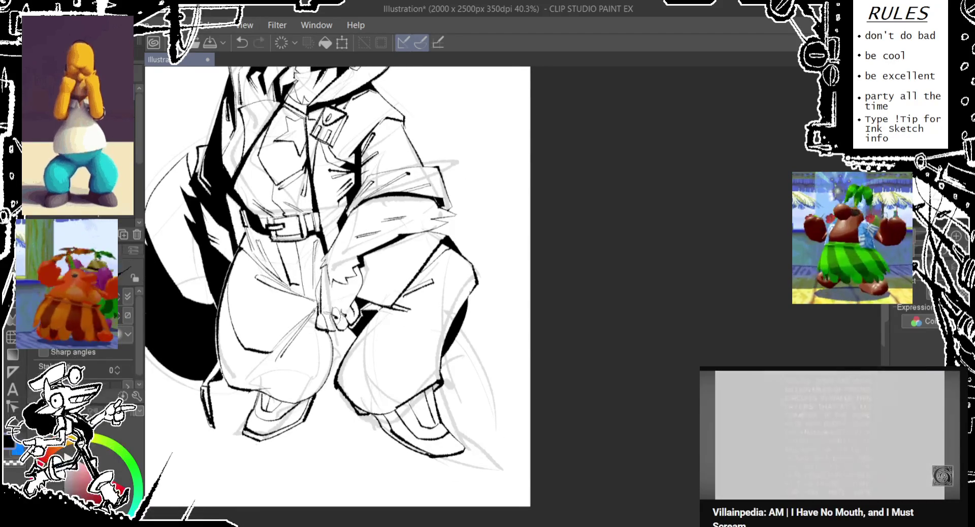
{"action": "left_click_drag", "start_coordinate": [319, 295], "coordinate": [324, 320]}
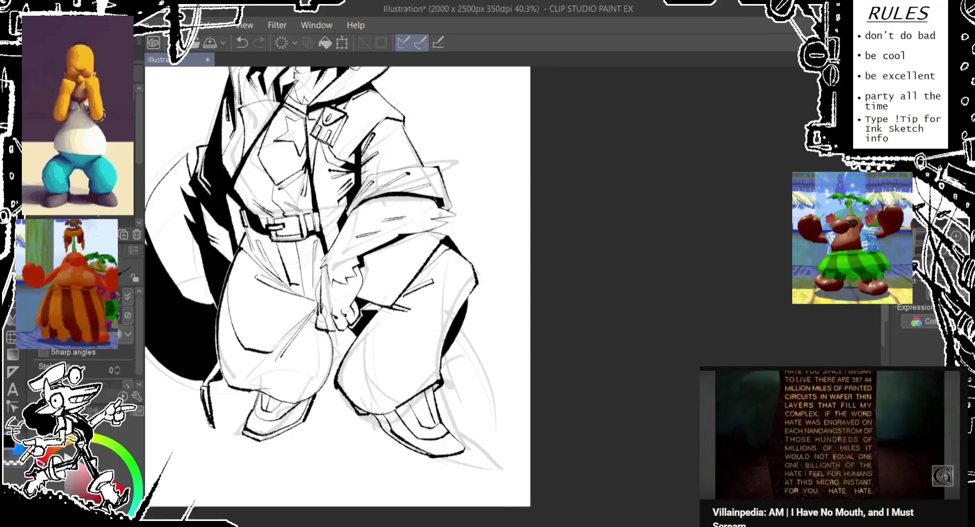
{"action": "left_click_drag", "start_coordinate": [438, 214], "coordinate": [396, 254]}
{"action": "key", "text": "ctrl+z"}
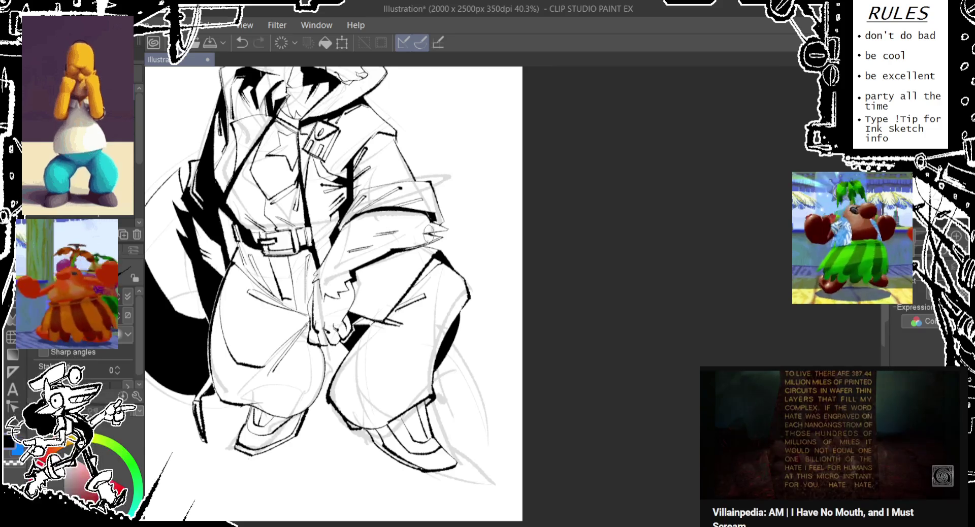
{"action": "key", "text": "ctrl+z"}
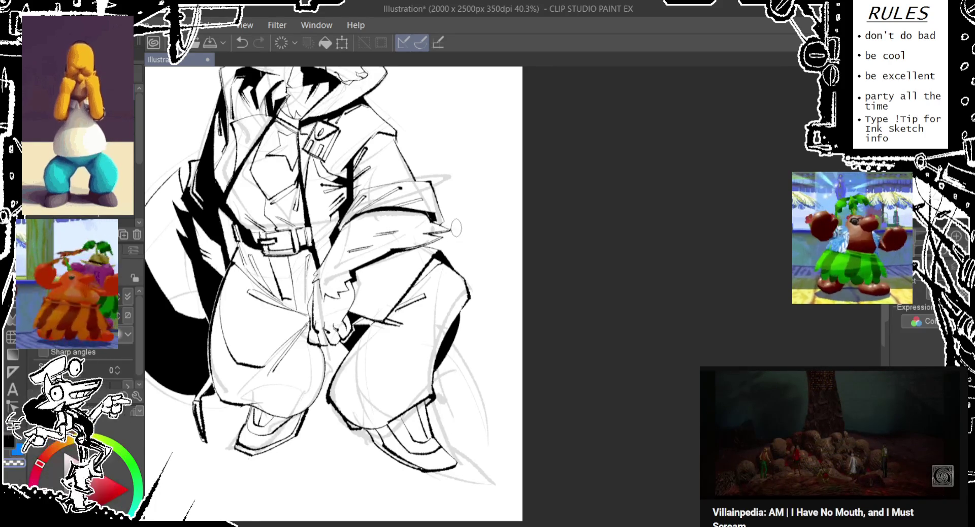
{"action": "mouse_move", "coordinate": [429, 232]}
{"action": "left_mouse_down"}
{"action": "mouse_move", "coordinate": [451, 230]}
{"action": "mouse_move", "coordinate": [428, 249]}
{"action": "mouse_move", "coordinate": [422, 275]}
{"action": "left_mouse_up"}
{"action": "key", "text": "ctrl+z"}
{"action": "key", "text": "ctrl+z"}
{"action": "key", "text": "ctrl+z"}
{"action": "key", "text": "ctrl+z"}
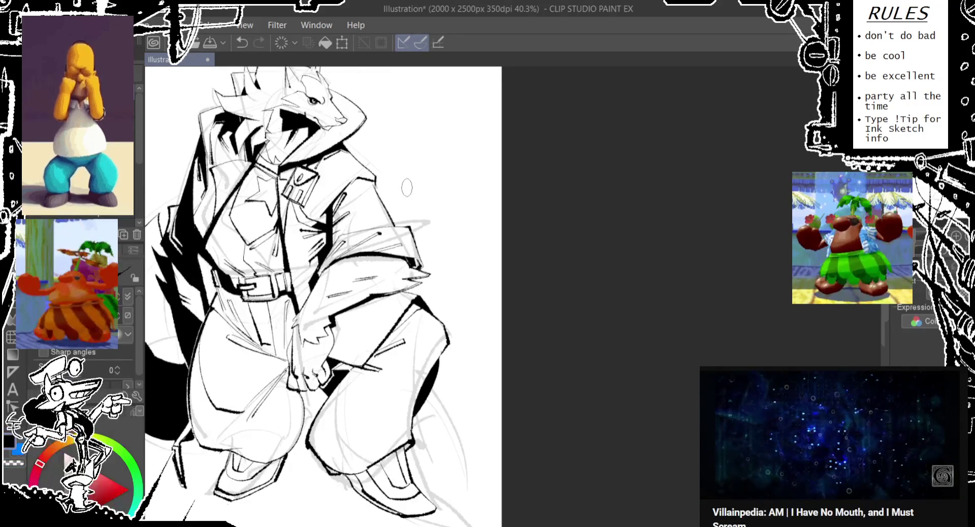
Step: Discard the trial strokes on the chest and sleeve and bring the legs into view
{"action": "key", "text": "ctrl+z"}
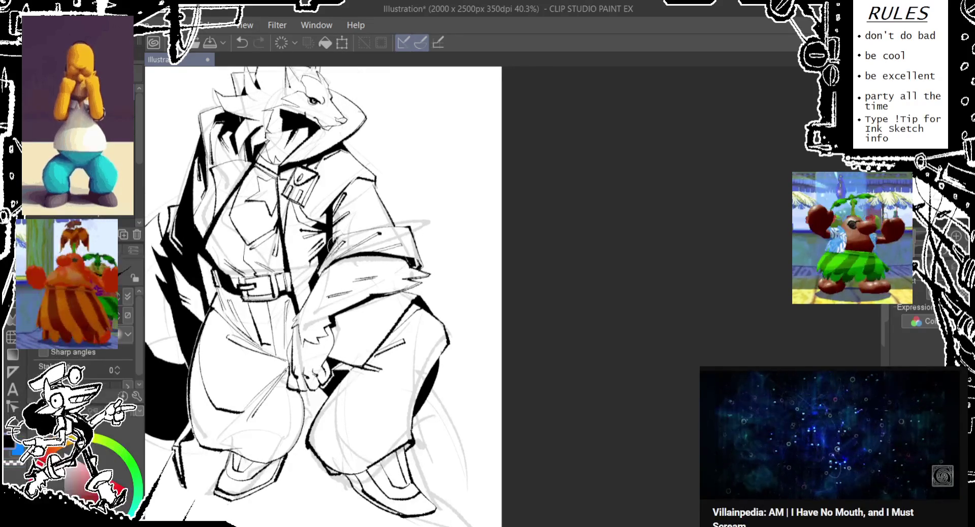
{"action": "left_click_drag", "start_coordinate": [338, 232], "coordinate": [431, 222]}
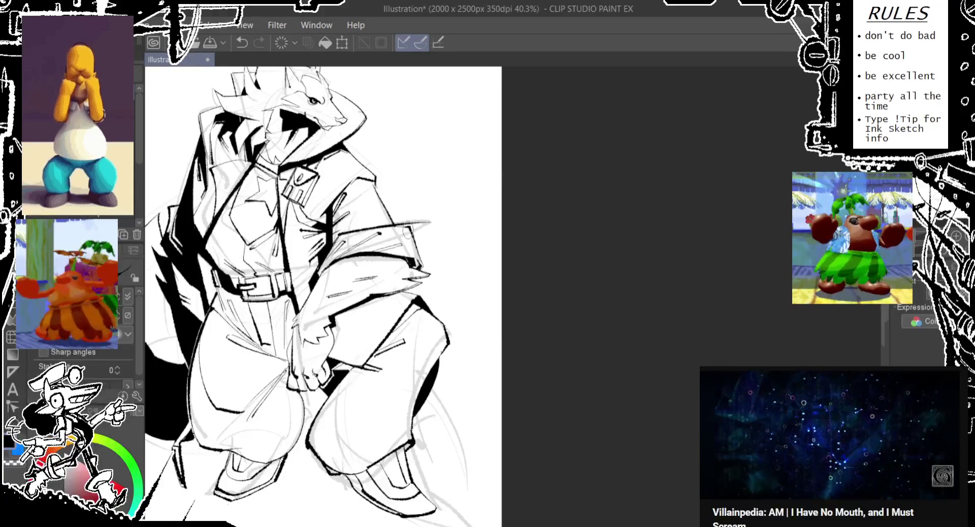
{"action": "key", "text": "ctrl+z"}
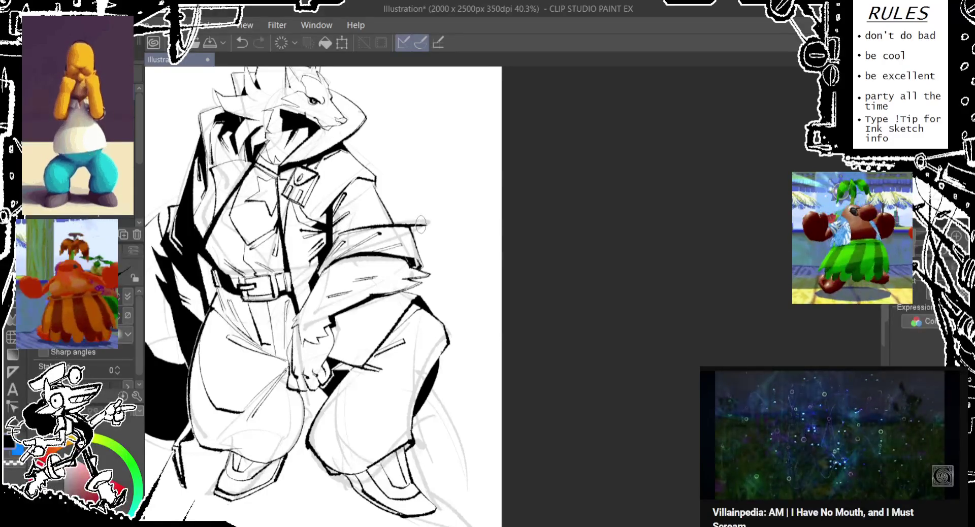
{"action": "scroll", "coordinate": [412, 220], "scroll_direction": "up", "scroll_amount": 2}
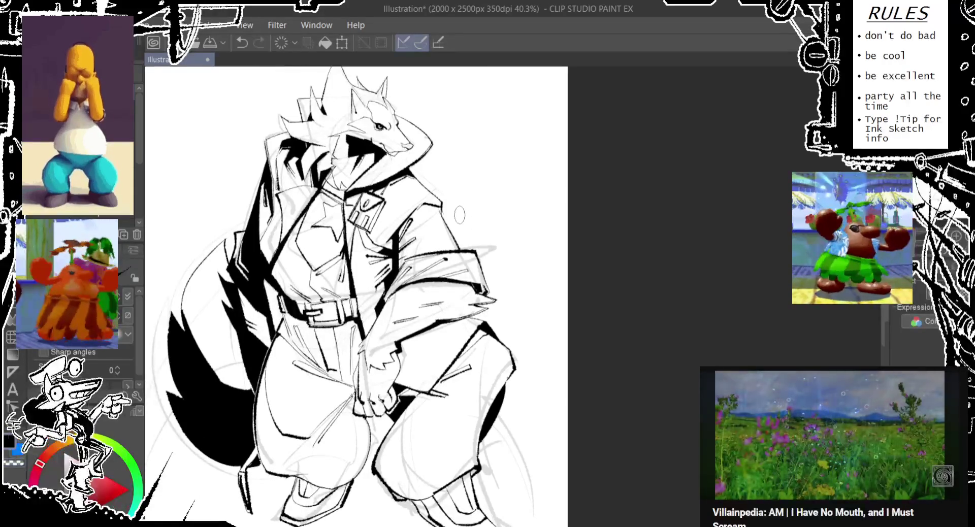
{"action": "left_click_drag", "start_coordinate": [461, 224], "coordinate": [391, 227]}
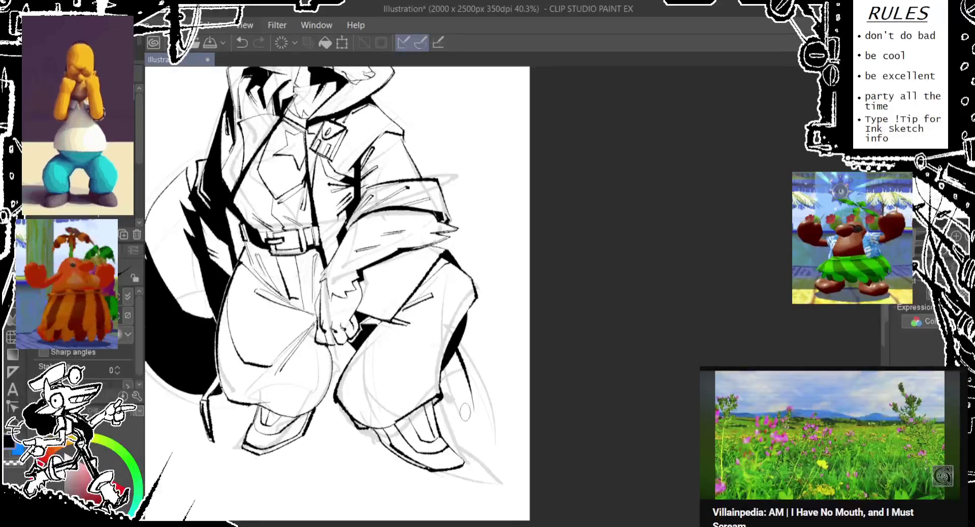
{"action": "key", "text": "ctrl+z"}
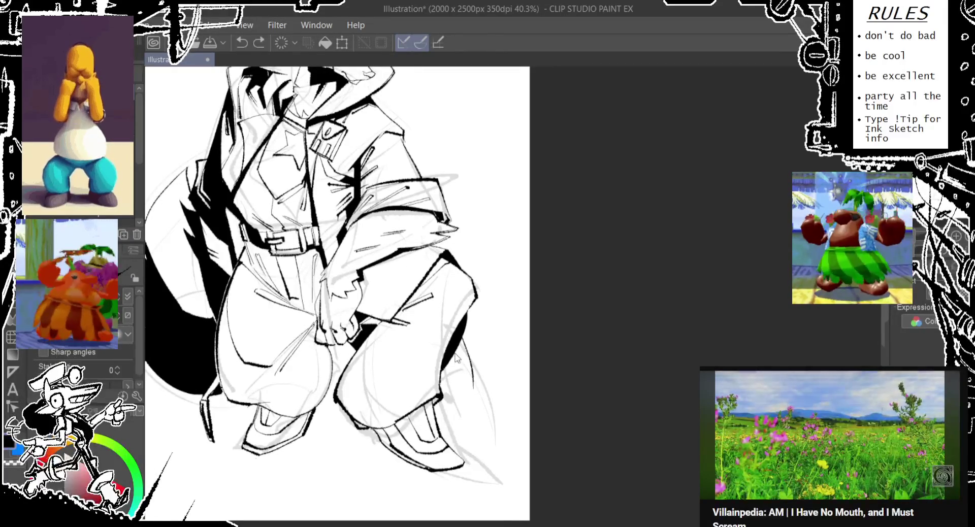
Step: Ink a dark line down the right leg and redraw the right pant-cuff outline
{"action": "left_click_drag", "start_coordinate": [456, 339], "coordinate": [463, 380]}
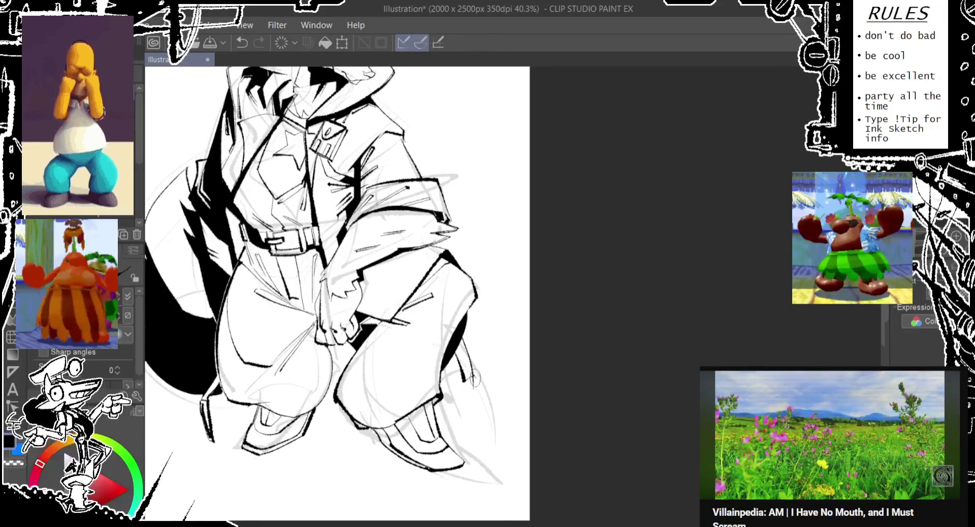
{"action": "mouse_move", "coordinate": [461, 382]}
{"action": "left_mouse_down"}
{"action": "mouse_move", "coordinate": [457, 404]}
{"action": "mouse_move", "coordinate": [476, 401]}
{"action": "mouse_move", "coordinate": [477, 391]}
{"action": "left_mouse_up"}
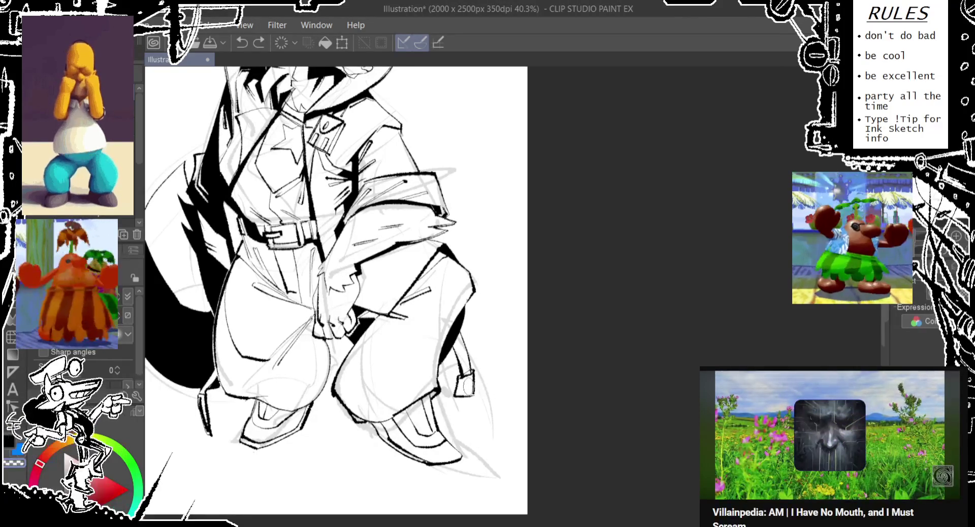
{"action": "key", "text": "ctrl+z"}
{"action": "left_click_drag", "start_coordinate": [456, 374], "coordinate": [460, 401]}
{"action": "key", "text": "ctrl+z"}
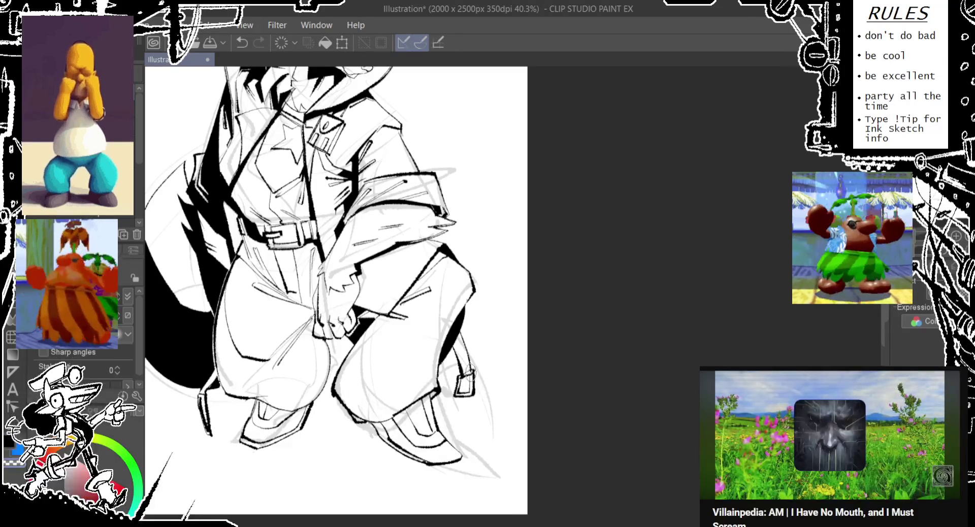
{"action": "mouse_move", "coordinate": [461, 369]}
{"action": "left_mouse_down"}
{"action": "mouse_move", "coordinate": [457, 392]}
{"action": "mouse_move", "coordinate": [468, 363]}
{"action": "left_mouse_up"}
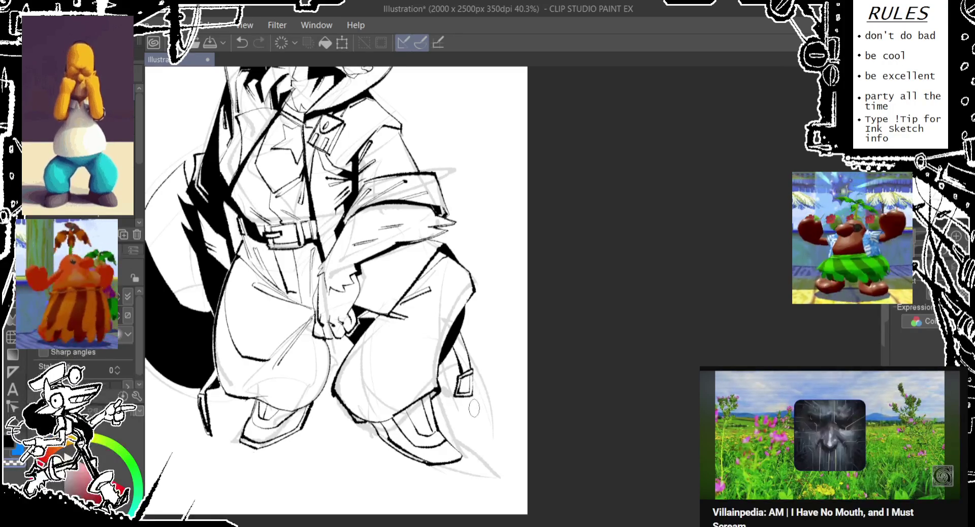
{"action": "left_click_drag", "start_coordinate": [474, 396], "coordinate": [470, 402]}
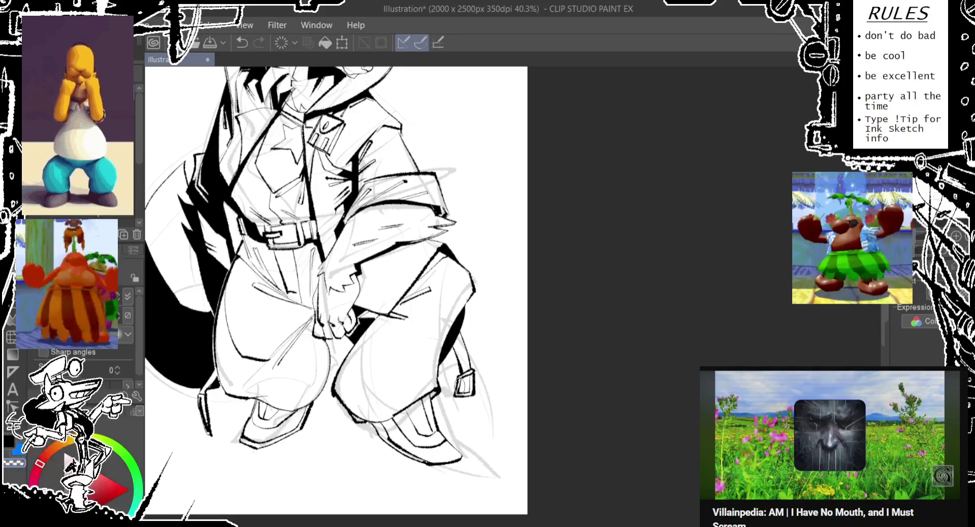
Step: Redraw and darken the right trouser-leg line past the knee, then pan toward the head
{"action": "left_click_drag", "start_coordinate": [461, 336], "coordinate": [459, 376]}
{"action": "key", "text": "ctrl+z"}
{"action": "left_click_drag", "start_coordinate": [460, 333], "coordinate": [460, 373]}
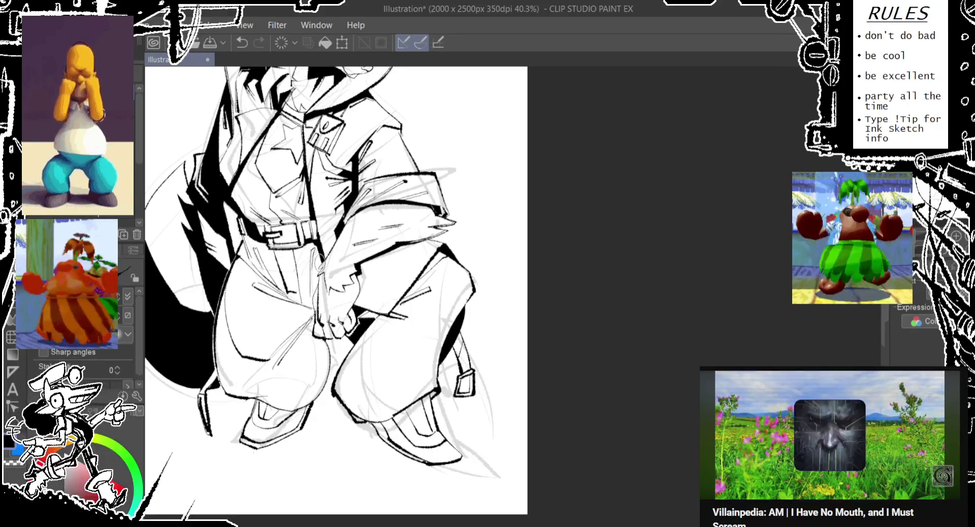
{"action": "key", "text": "e"}
{"action": "left_click_drag", "start_coordinate": [465, 343], "coordinate": [462, 358]}
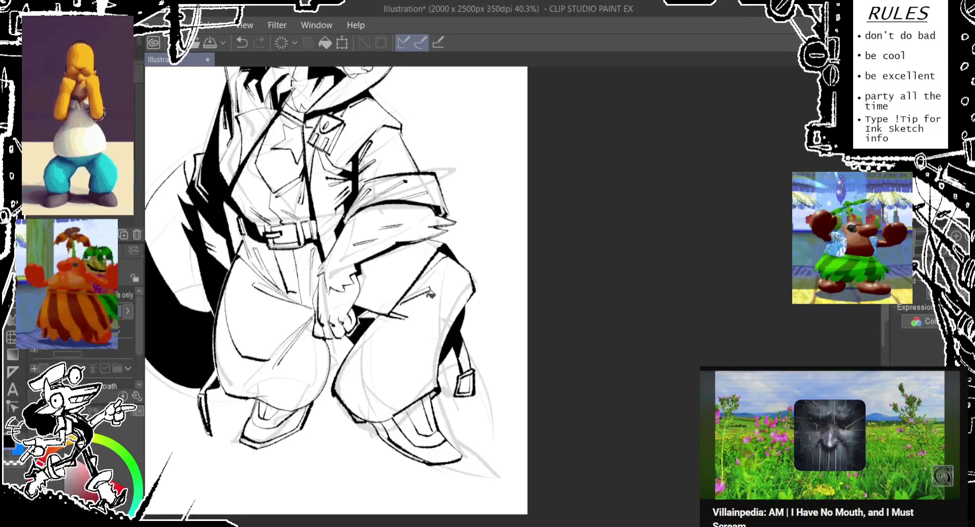
{"action": "key", "text": "p"}
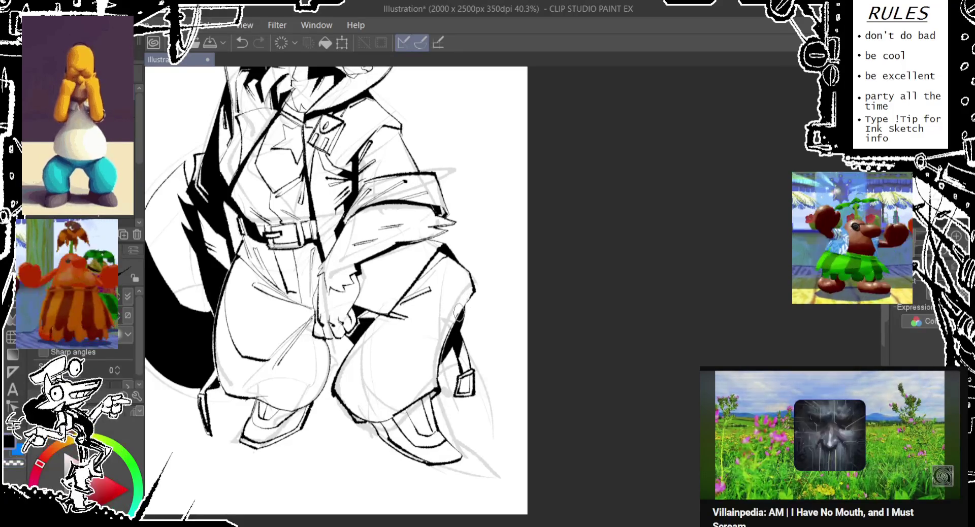
{"action": "key", "text": "ctrl+z"}
{"action": "mouse_move", "coordinate": [467, 292]}
{"action": "left_mouse_down"}
{"action": "mouse_move", "coordinate": [472, 325]}
{"action": "mouse_move", "coordinate": [437, 300]}
{"action": "left_mouse_up"}
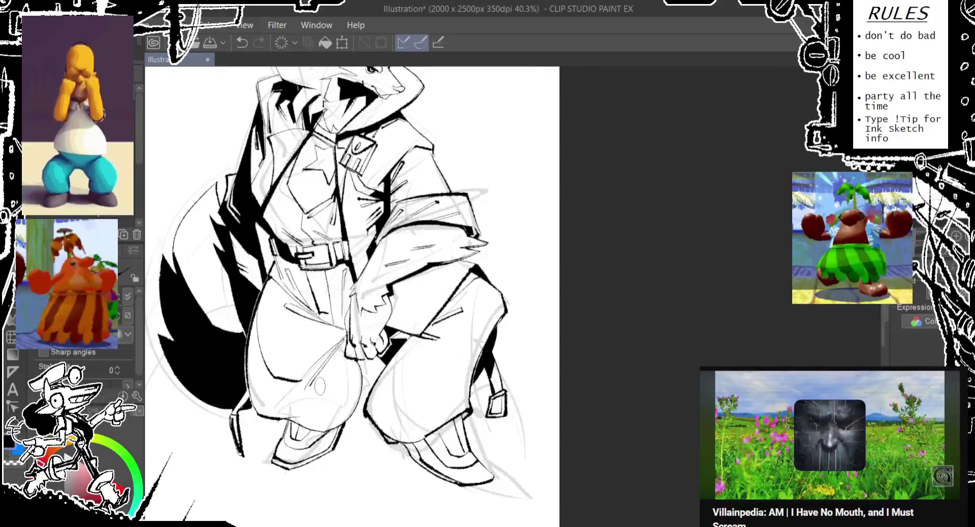
Step: Sketch light guide lines over the knee and the hand gripping the trousers
{"action": "left_click_drag", "start_coordinate": [300, 401], "coordinate": [344, 362]}
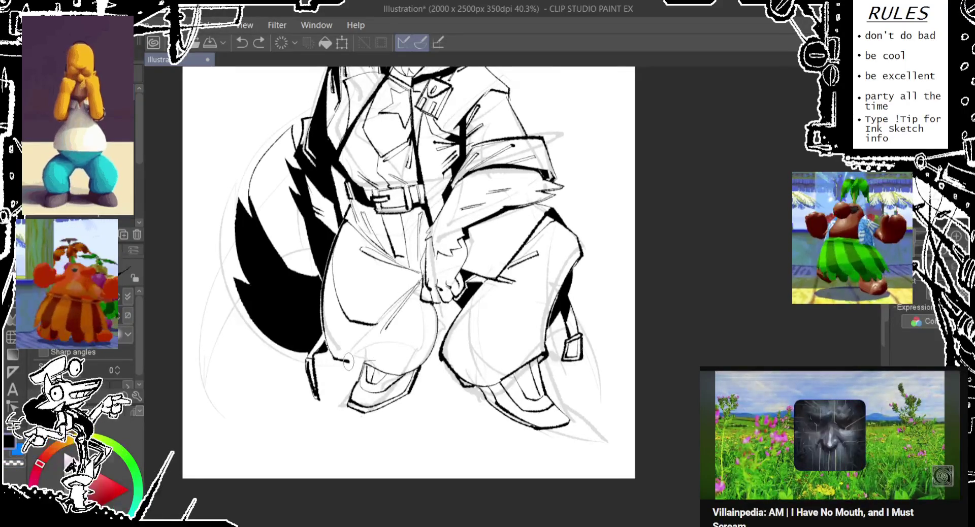
{"action": "left_click_drag", "start_coordinate": [375, 355], "coordinate": [424, 279]}
{"action": "key", "text": "ctrl+z"}
{"action": "left_click_drag", "start_coordinate": [401, 351], "coordinate": [409, 290]}
{"action": "key", "text": "ctrl+y"}
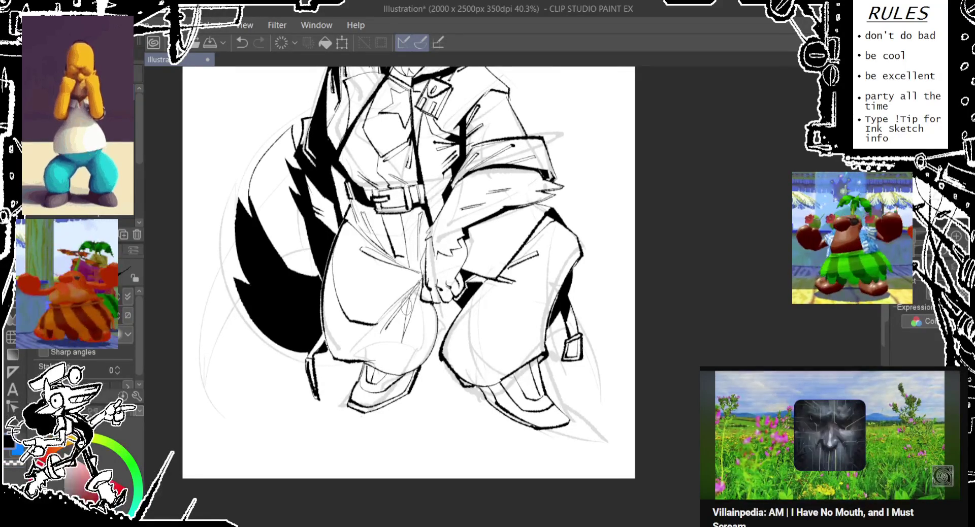
{"action": "key", "text": "ctrl+z"}
{"action": "key", "text": "ctrl+z"}
{"action": "left_click_drag", "start_coordinate": [424, 278], "coordinate": [406, 334]}
{"action": "key", "text": "ctrl+z"}
{"action": "left_click_drag", "start_coordinate": [417, 298], "coordinate": [428, 317]}
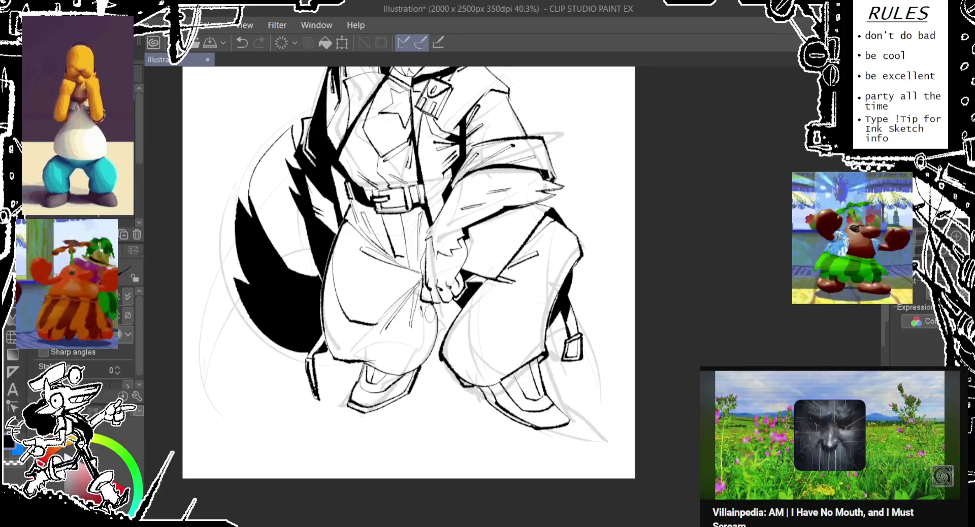
Step: Sketch fold lines on the trousers below the belt and small strokes near the hand
{"action": "scroll", "coordinate": [406, 294], "scroll_direction": "up", "scroll_amount": 2}
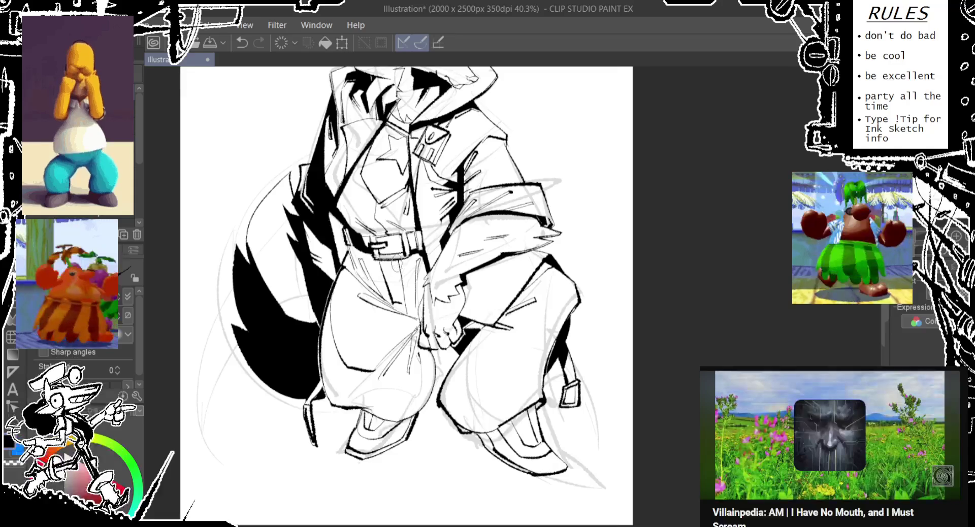
{"action": "left_click_drag", "start_coordinate": [384, 265], "coordinate": [368, 290]}
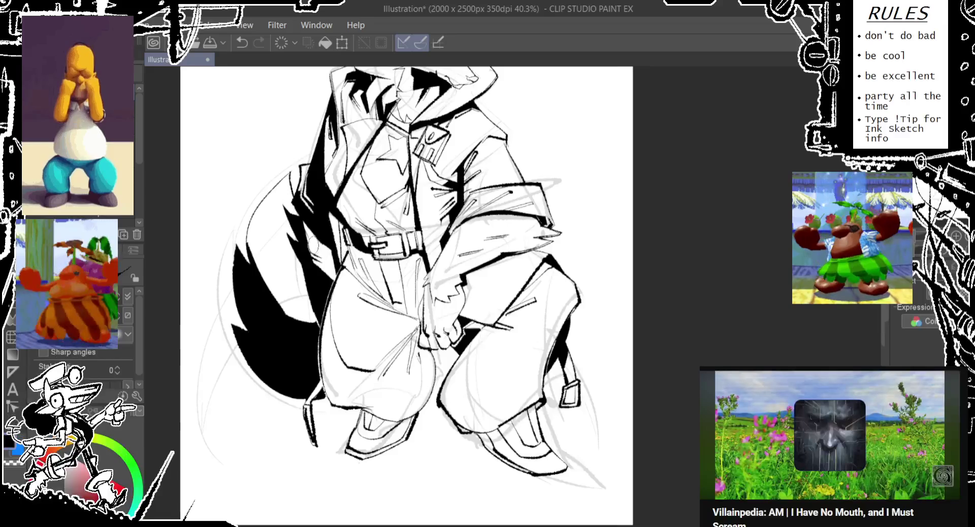
{"action": "key", "text": "e"}
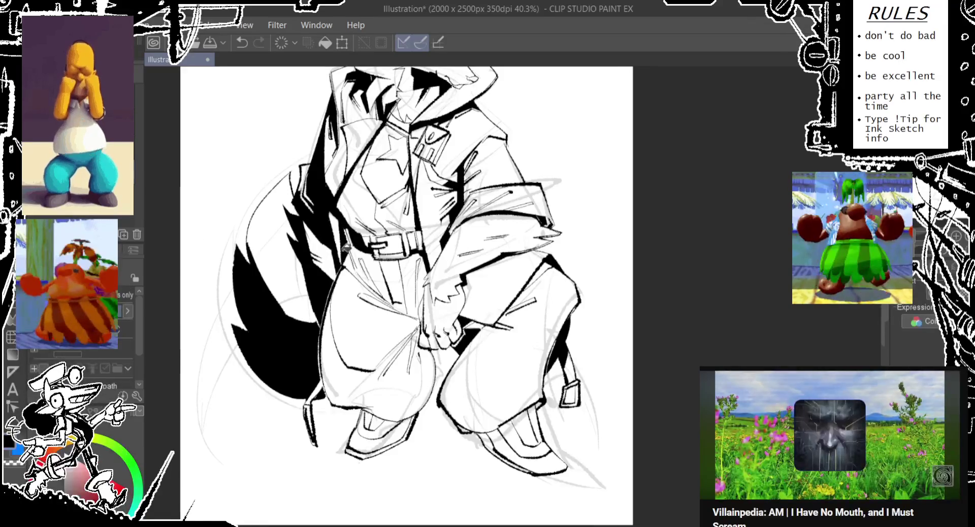
{"action": "left_click_drag", "start_coordinate": [339, 162], "coordinate": [339, 202]}
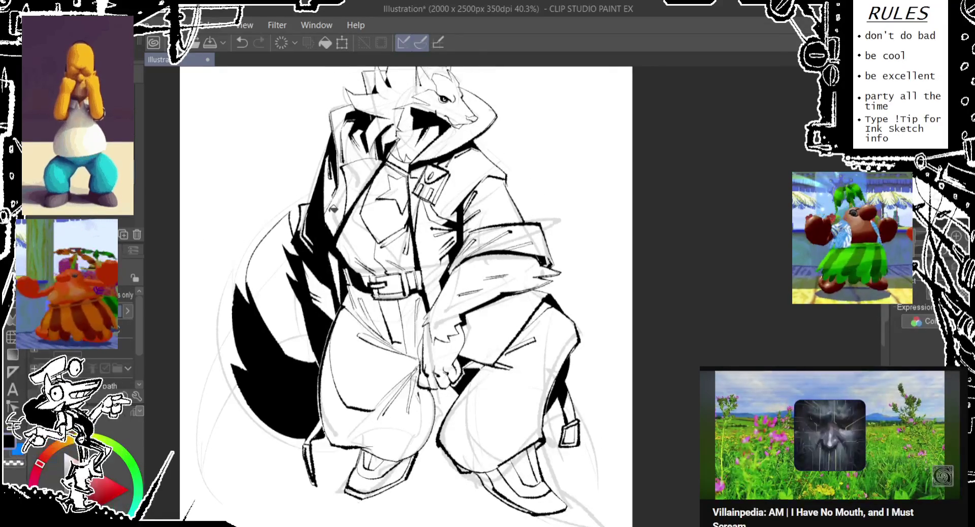
{"action": "left_click_drag", "start_coordinate": [333, 209], "coordinate": [325, 166]}
{"action": "key", "text": "p"}
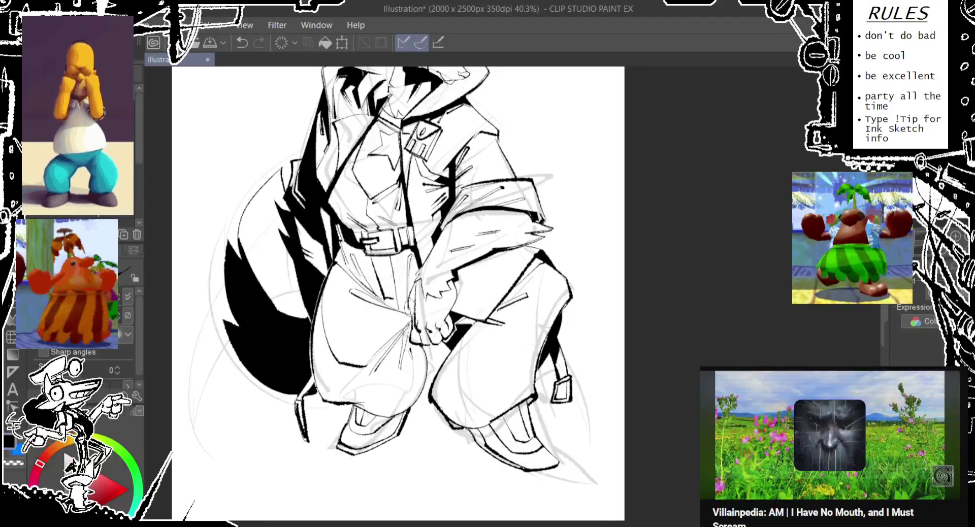
{"action": "key", "text": "ctrl+z"}
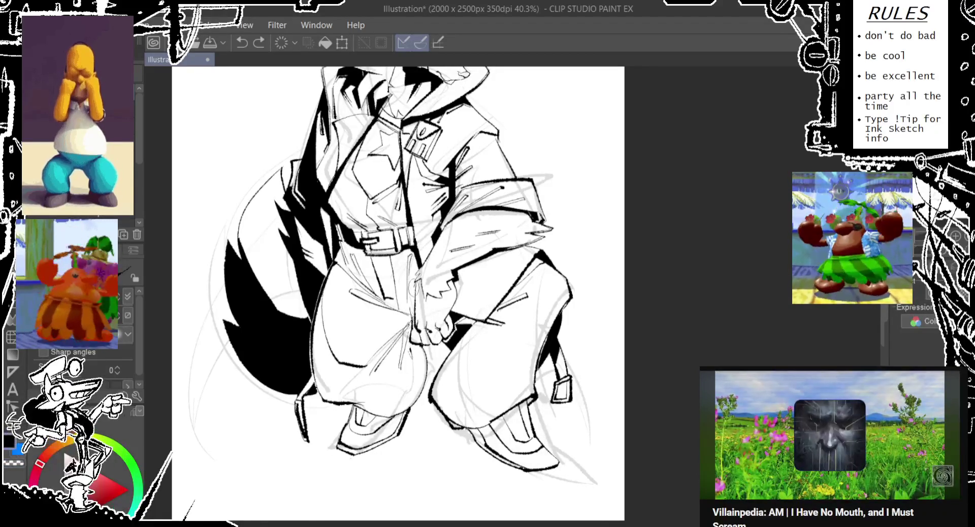
{"action": "key", "text": "ctrl+y"}
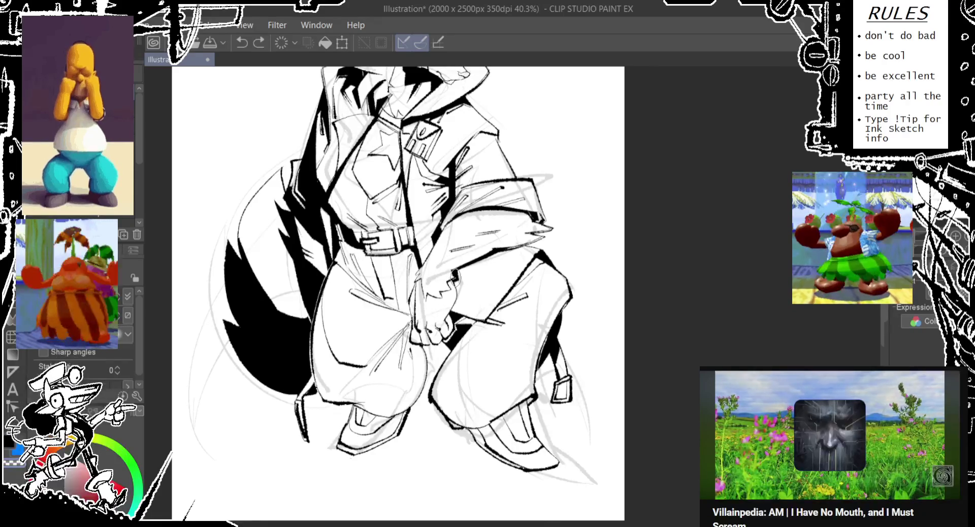
{"action": "scroll", "coordinate": [498, 247], "scroll_direction": "up", "scroll_amount": 3}
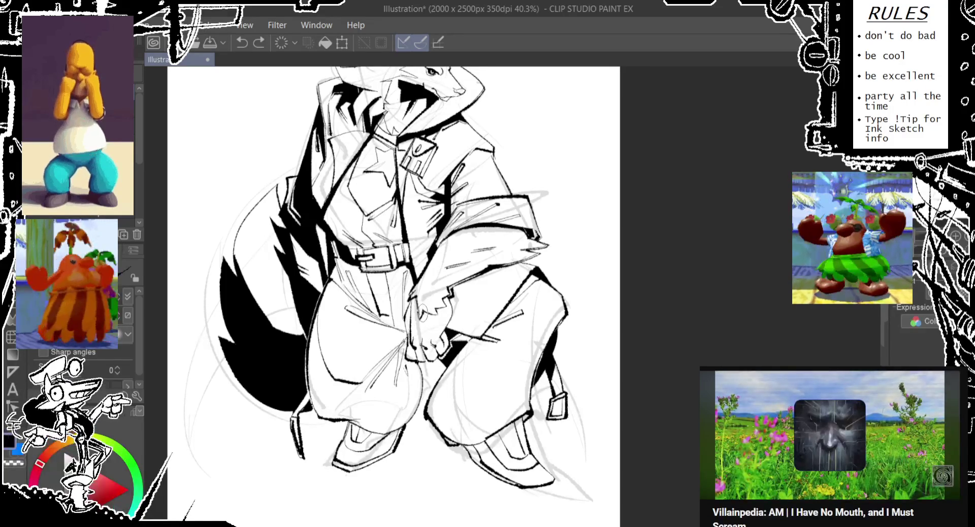
{"action": "left_click_drag", "start_coordinate": [440, 307], "coordinate": [469, 303]}
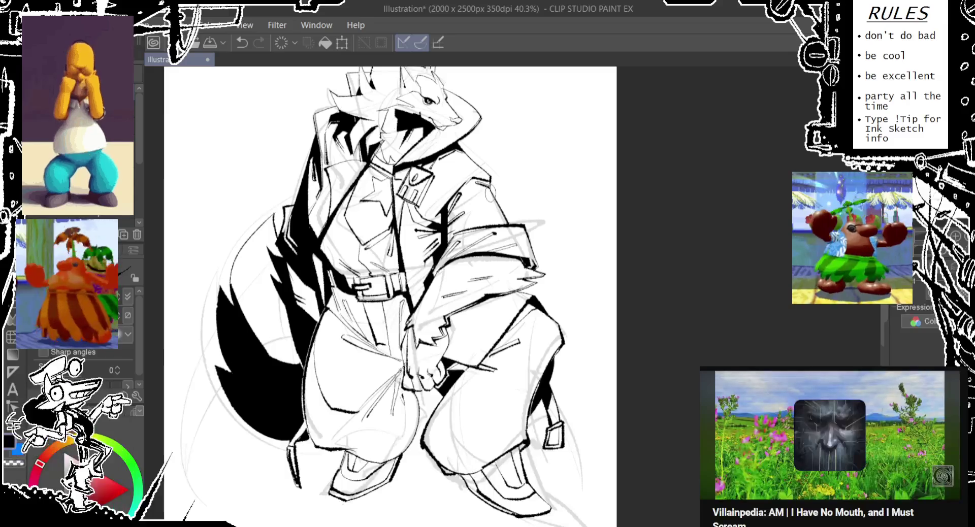
Step: Discard a trial shoulder stroke, pan up to the head and ink a short stroke there
{"action": "key", "text": "ctrl+z"}
{"action": "left_click_drag", "start_coordinate": [485, 178], "coordinate": [479, 189]}
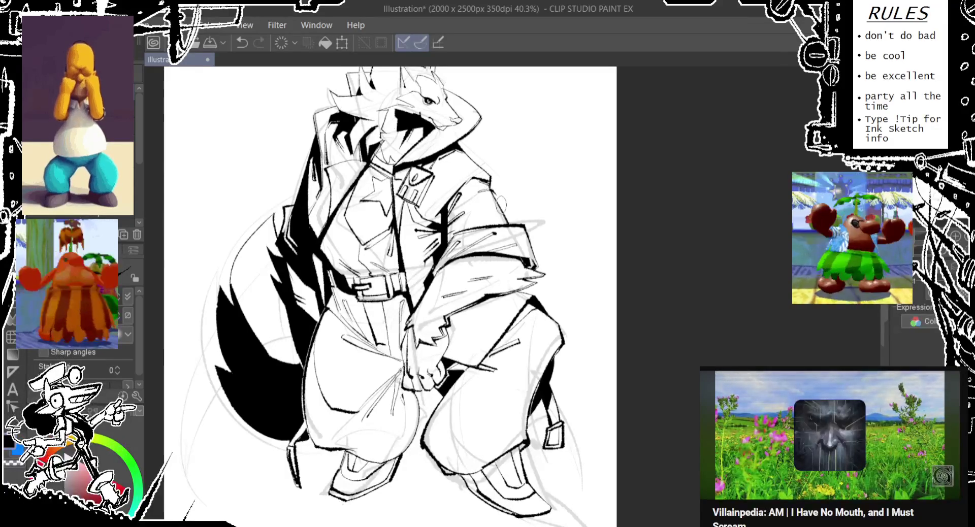
{"action": "key", "text": "ctrl+z"}
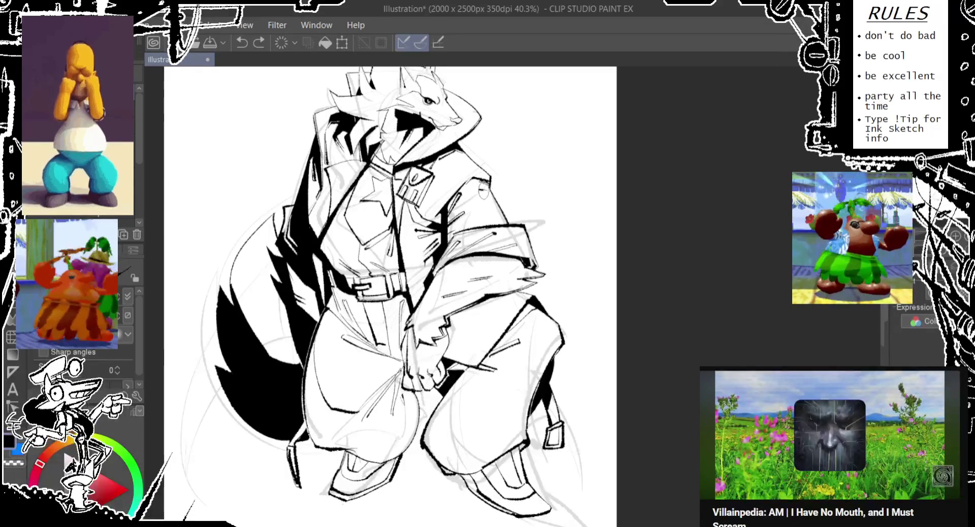
{"action": "key", "text": "ctrl+y"}
{"action": "left_click_drag", "start_coordinate": [484, 138], "coordinate": [513, 172]}
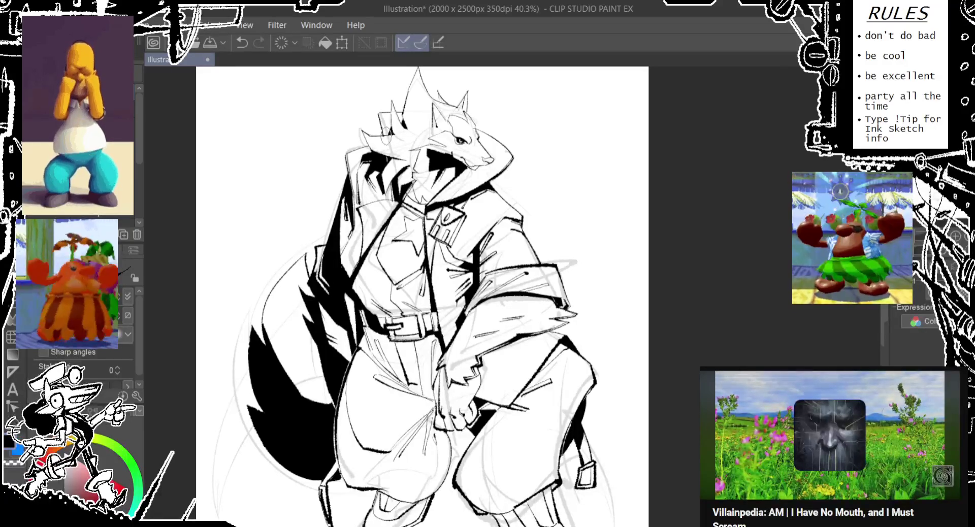
{"action": "key", "text": "ctrl+z"}
{"action": "left_click_drag", "start_coordinate": [350, 150], "coordinate": [370, 152]}
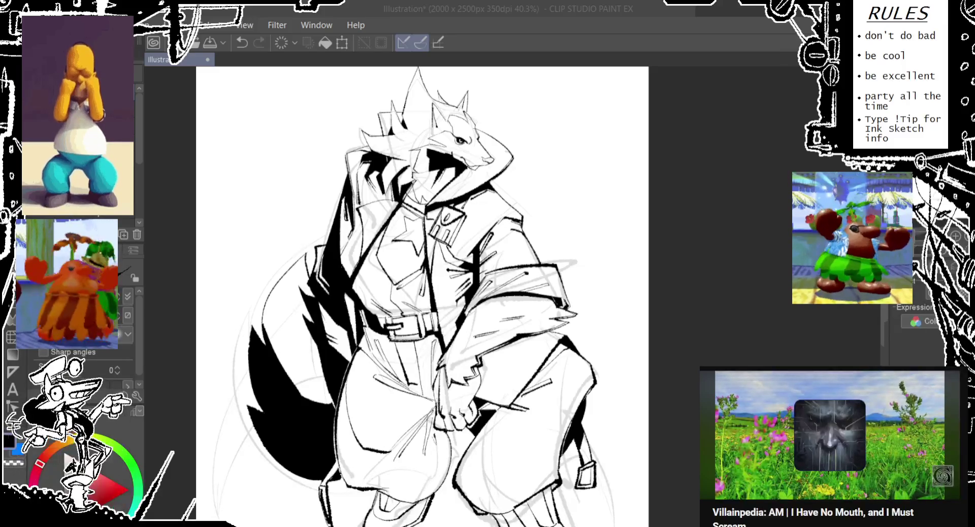
Step: Redraw the ink stroke beside the hand clutching the trousers until it sits right
{"action": "left_click_drag", "start_coordinate": [406, 304], "coordinate": [355, 221]}
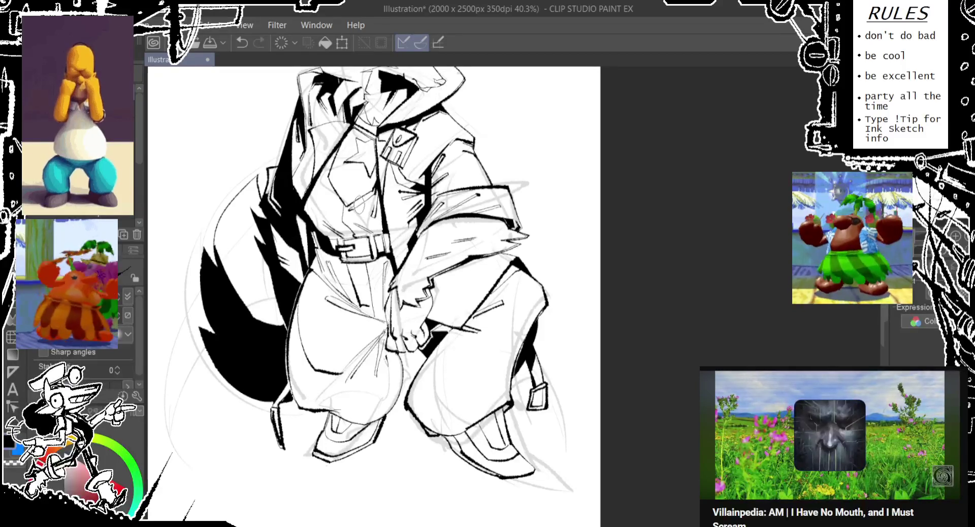
{"action": "mouse_move", "coordinate": [430, 303]}
{"action": "left_mouse_down"}
{"action": "mouse_move", "coordinate": [394, 238]}
{"action": "mouse_move", "coordinate": [386, 269]}
{"action": "left_mouse_up"}
{"action": "key", "text": "ctrl+z"}
{"action": "left_click_drag", "start_coordinate": [396, 221], "coordinate": [383, 268]}
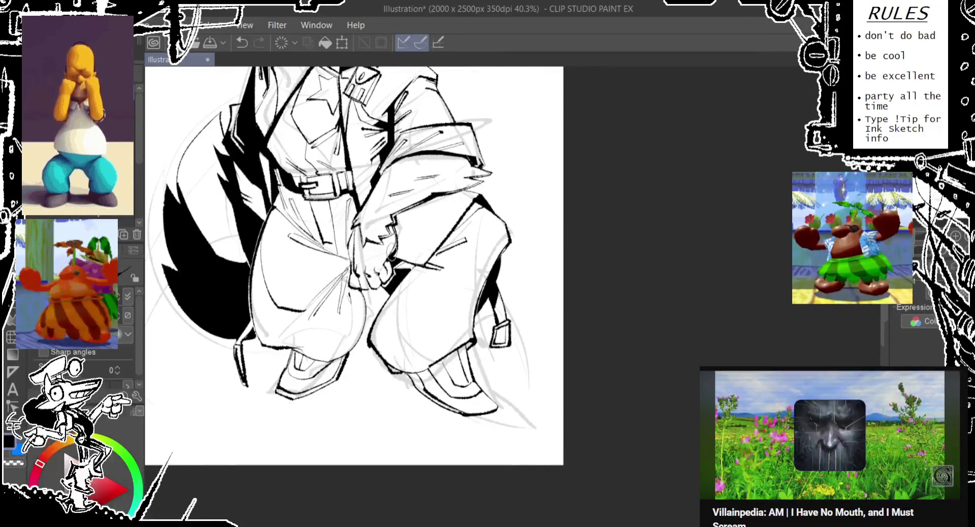
{"action": "key", "text": "ctrl+z"}
{"action": "left_click_drag", "start_coordinate": [396, 218], "coordinate": [383, 269]}
{"action": "key", "text": "ctrl+z"}
{"action": "left_click_drag", "start_coordinate": [399, 216], "coordinate": [385, 269]}
{"action": "key", "text": "ctrl+z"}
{"action": "left_click_drag", "start_coordinate": [399, 226], "coordinate": [382, 272]}
Step: Pan the view from the legs back up to the wolf's head
{"action": "scroll", "coordinate": [386, 259], "scroll_direction": "up", "scroll_amount": 2}
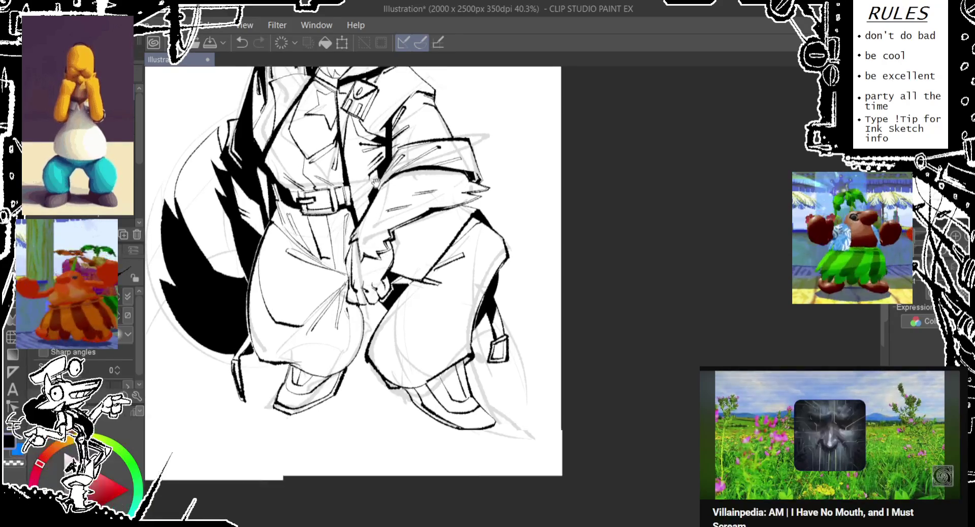
{"action": "scroll", "coordinate": [355, 249], "scroll_direction": "down", "scroll_amount": 1}
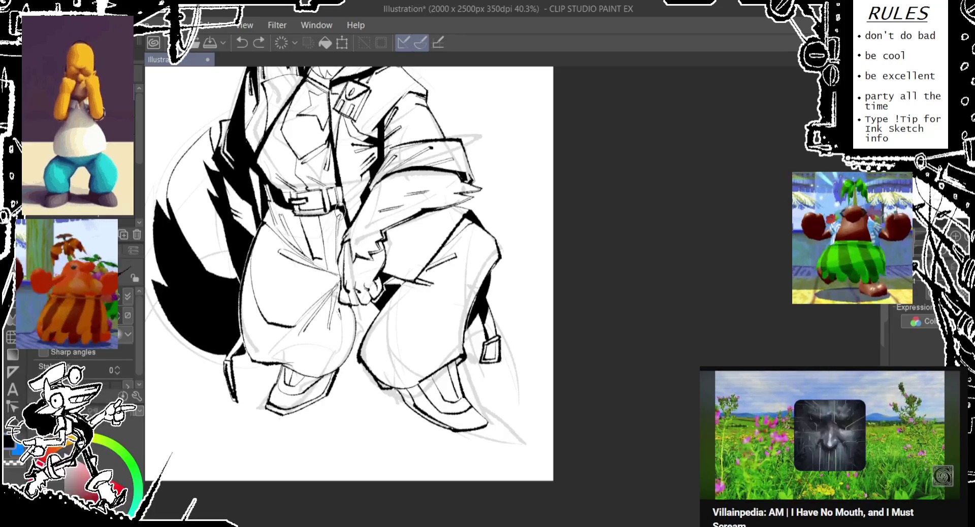
{"action": "scroll", "coordinate": [336, 210], "scroll_direction": "up", "scroll_amount": 1}
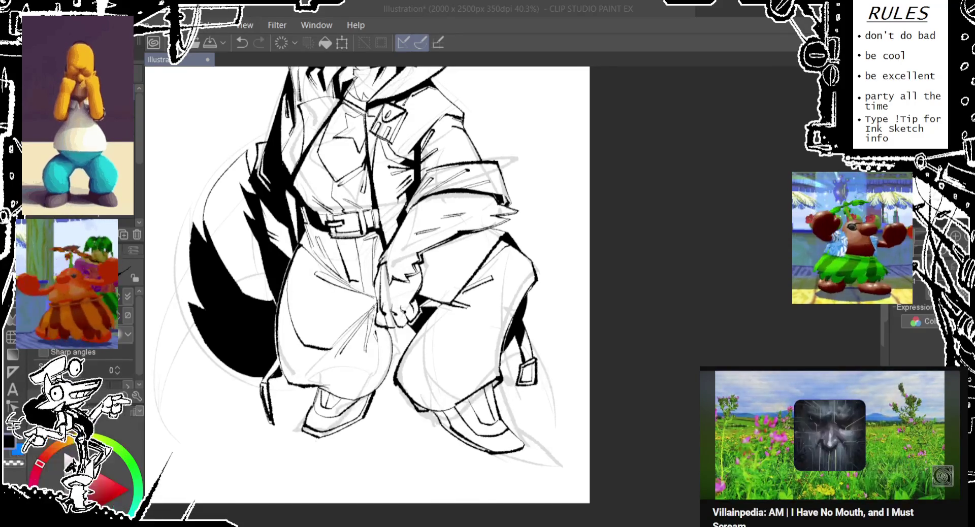
{"action": "mouse_move", "coordinate": [474, 172]}
{"action": "left_mouse_down"}
{"action": "mouse_move", "coordinate": [463, 191]}
{"action": "mouse_move", "coordinate": [489, 219]}
{"action": "left_mouse_up"}
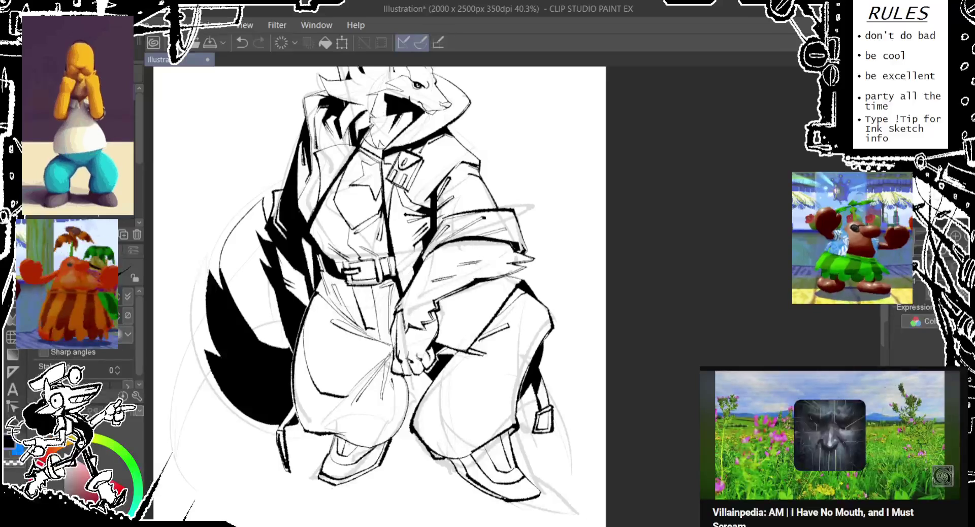
{"action": "mouse_move", "coordinate": [533, 113]}
{"action": "left_mouse_down"}
{"action": "mouse_move", "coordinate": [535, 157]}
{"action": "mouse_move", "coordinate": [540, 141]}
{"action": "mouse_move", "coordinate": [501, 192]}
{"action": "left_mouse_up"}
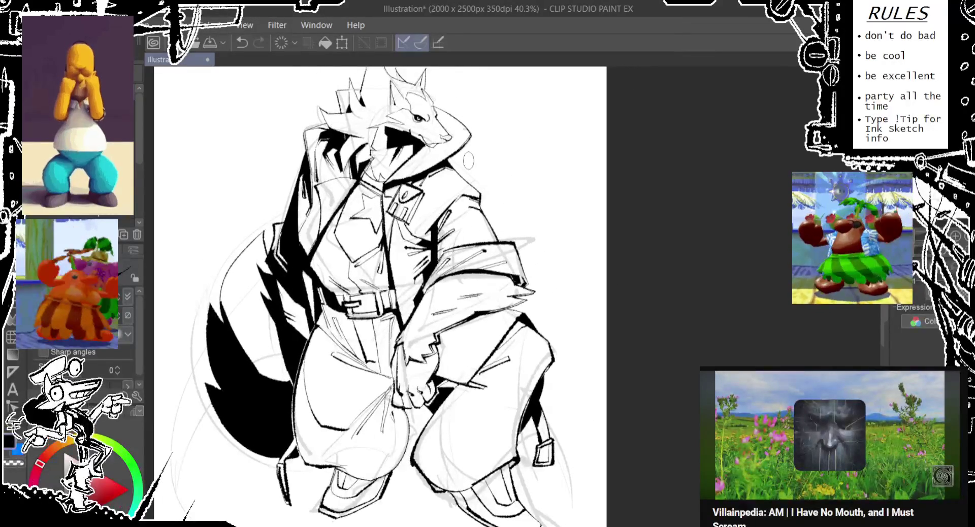
{"action": "left_click_drag", "start_coordinate": [467, 158], "coordinate": [459, 185]}
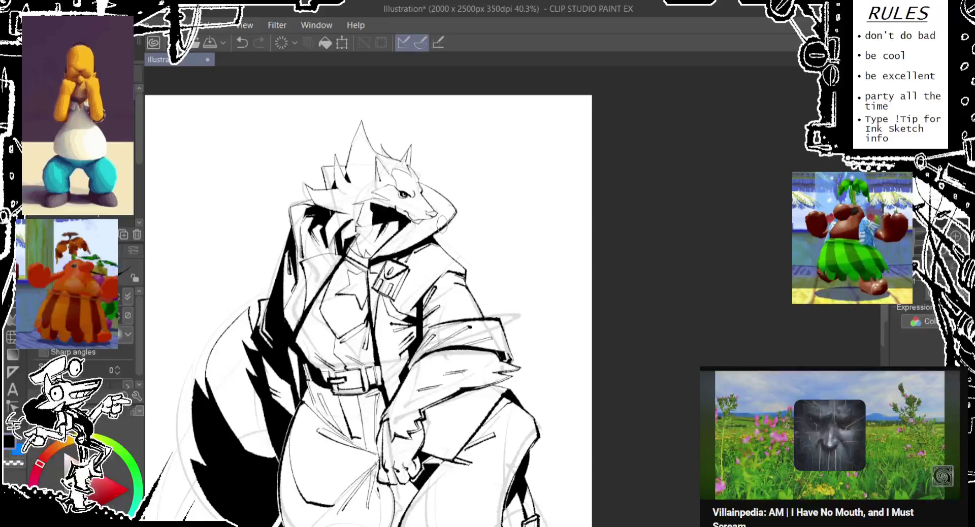
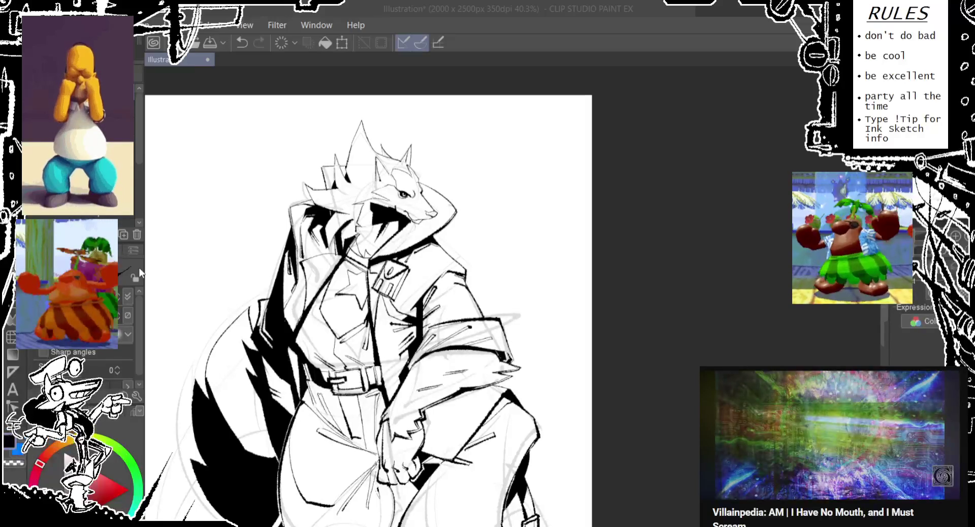
Step: Save the inked wolf commission drawing to its PNG file with Ctrl+S
{"action": "key", "text": "ctrl+s"}
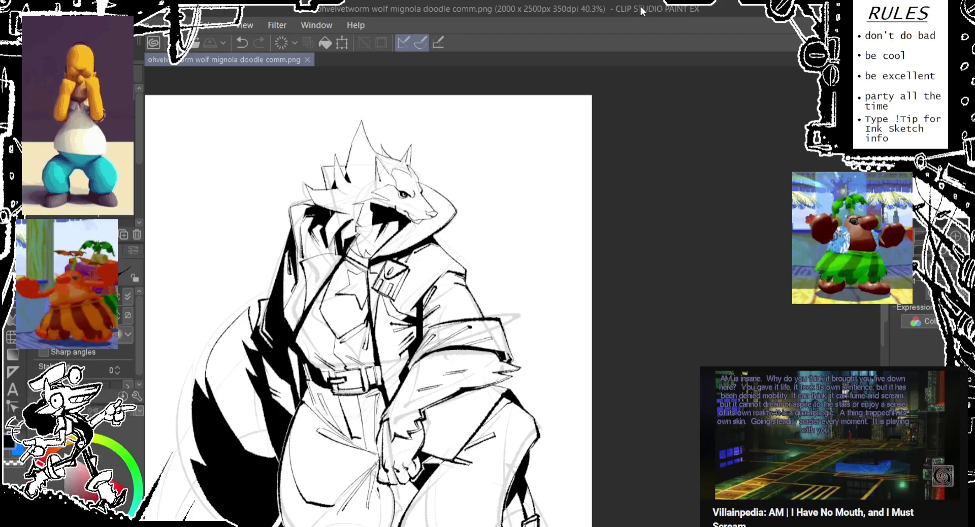
Step: At 50% zoom, fill one area of the drawing with solid black
{"action": "left_click_drag", "start_coordinate": [424, 162], "coordinate": [416, 179]}
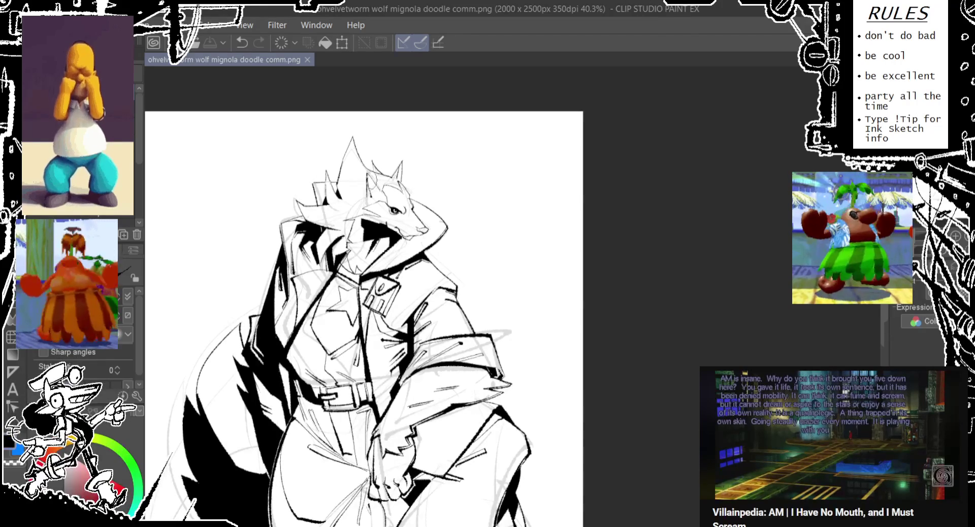
{"action": "scroll", "coordinate": [372, 186], "scroll_direction": "up", "scroll_amount": 1}
{"action": "scroll", "coordinate": [372, 183], "scroll_direction": "up", "scroll_amount": 1}
{"action": "scroll", "coordinate": [374, 173], "scroll_direction": "up", "scroll_amount": 1}
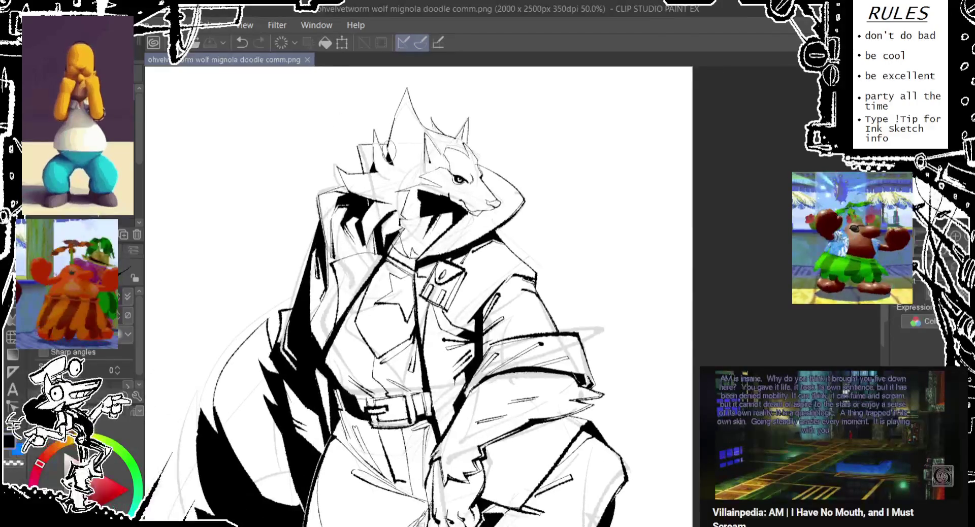
{"action": "key", "text": "g"}
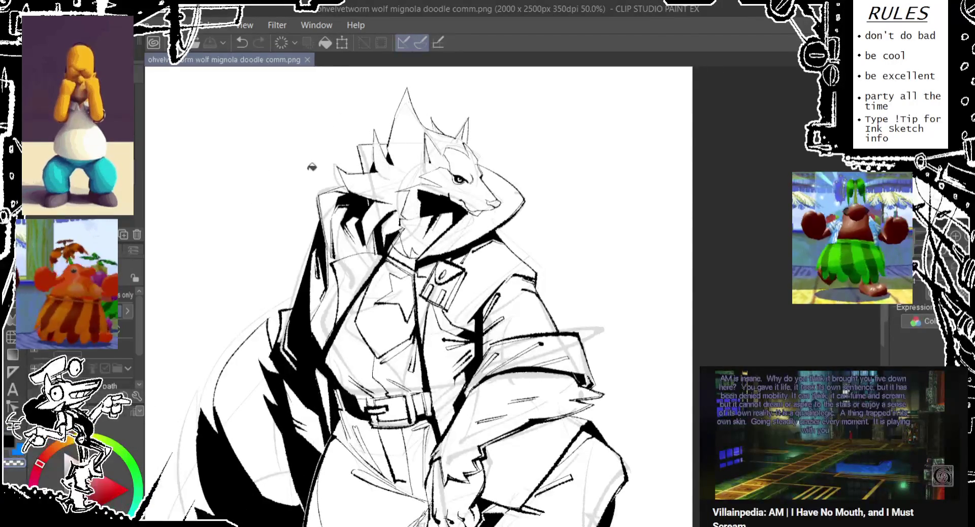
{"action": "left_click", "coordinate": [330, 189]}
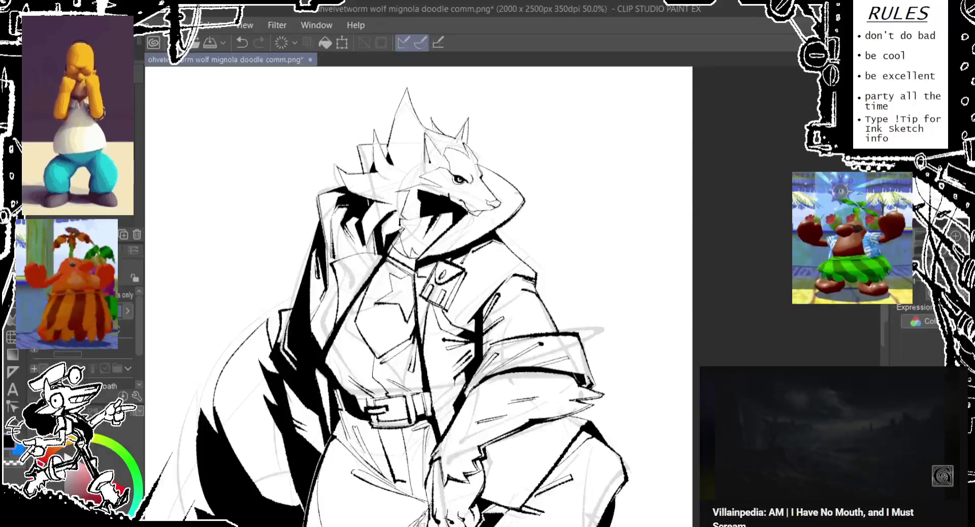
{"action": "key", "text": "p"}
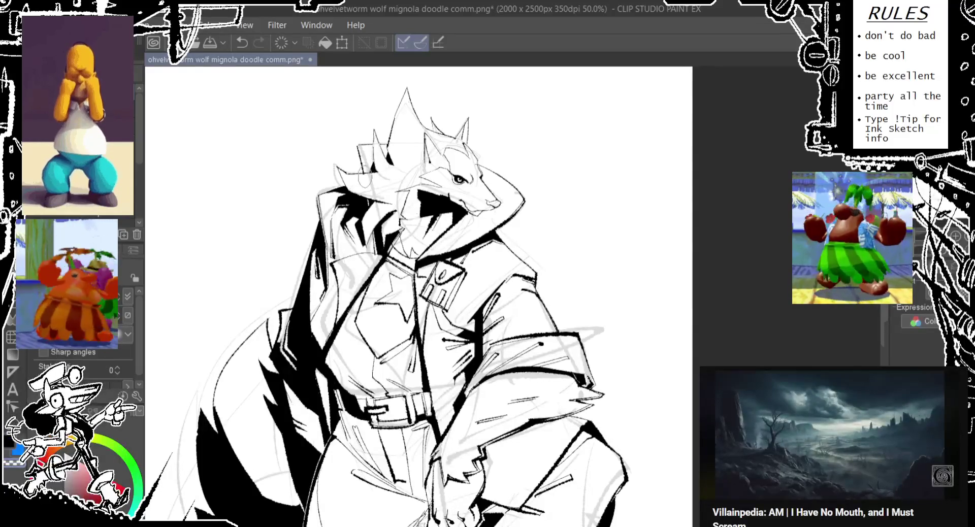
{"action": "key", "text": "ctrl+z"}
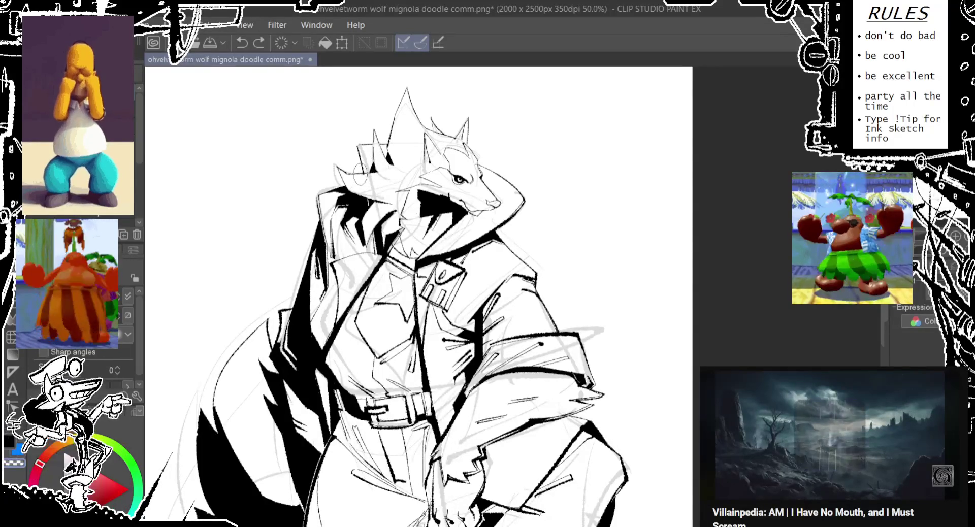
{"action": "key", "text": "ctrl+y"}
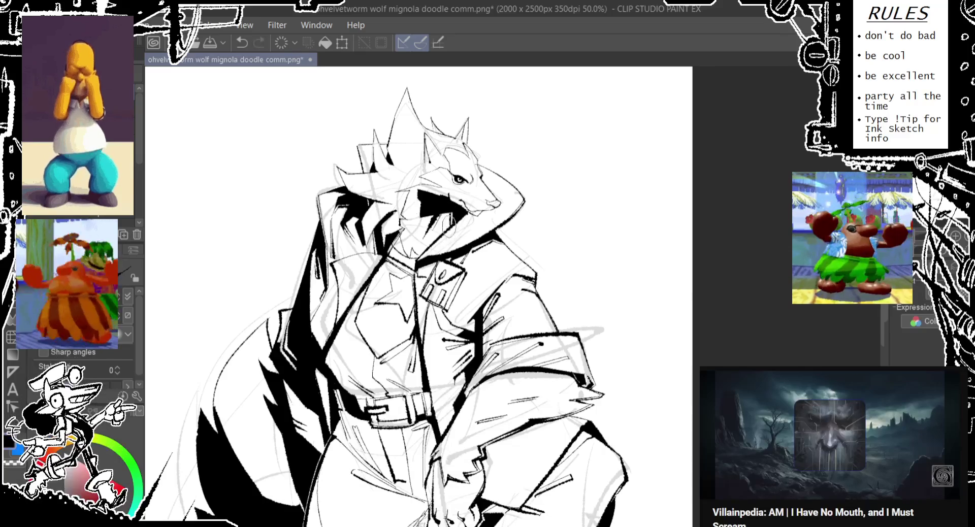
Step: Try two short ink lines on the coat lapel, undoing both
{"action": "left_click_drag", "start_coordinate": [459, 242], "coordinate": [447, 199]}
{"action": "scroll", "coordinate": [447, 198], "scroll_direction": "down", "scroll_amount": 1}
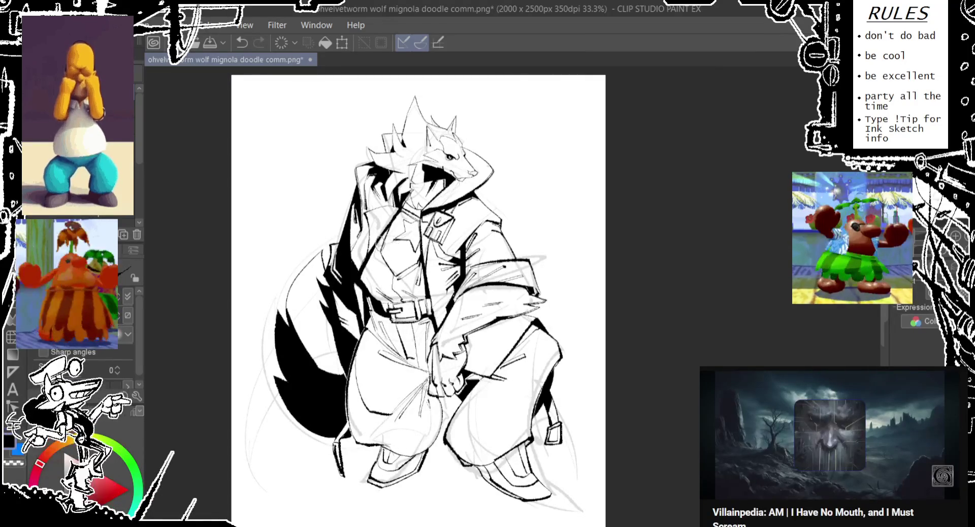
{"action": "scroll", "coordinate": [380, 238], "scroll_direction": "up", "scroll_amount": 1}
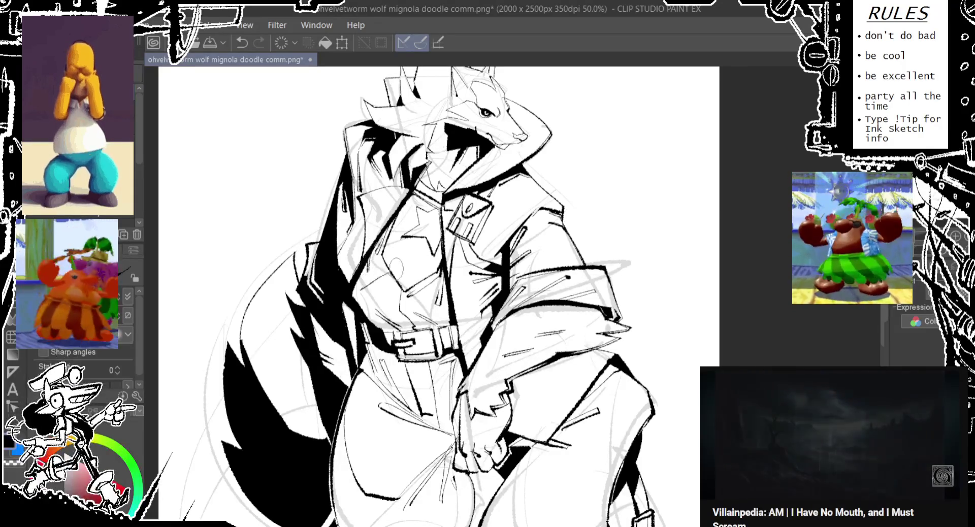
{"action": "left_click_drag", "start_coordinate": [376, 249], "coordinate": [413, 308]}
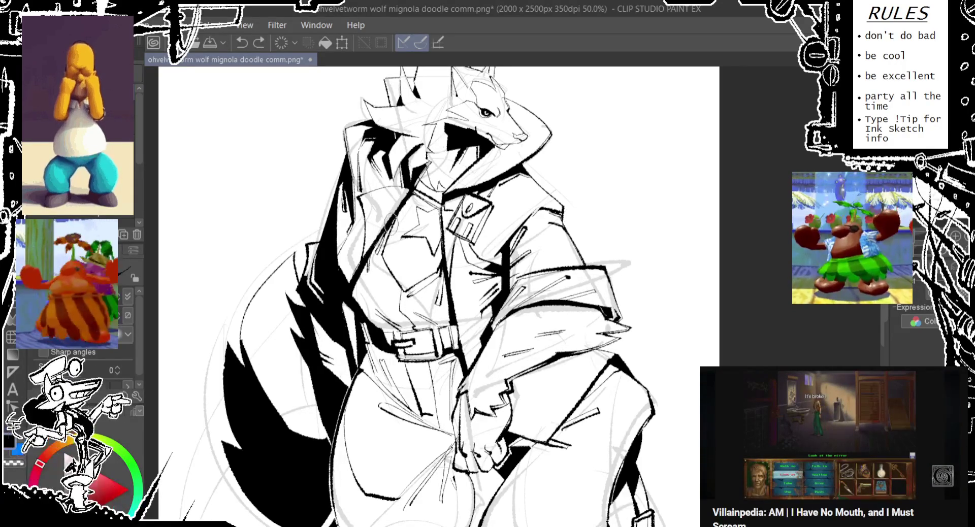
{"action": "key", "text": "ctrl+z"}
{"action": "mouse_move", "coordinate": [379, 257]}
{"action": "left_mouse_down"}
{"action": "mouse_move", "coordinate": [396, 213]}
{"action": "mouse_move", "coordinate": [350, 287]}
{"action": "left_mouse_up"}
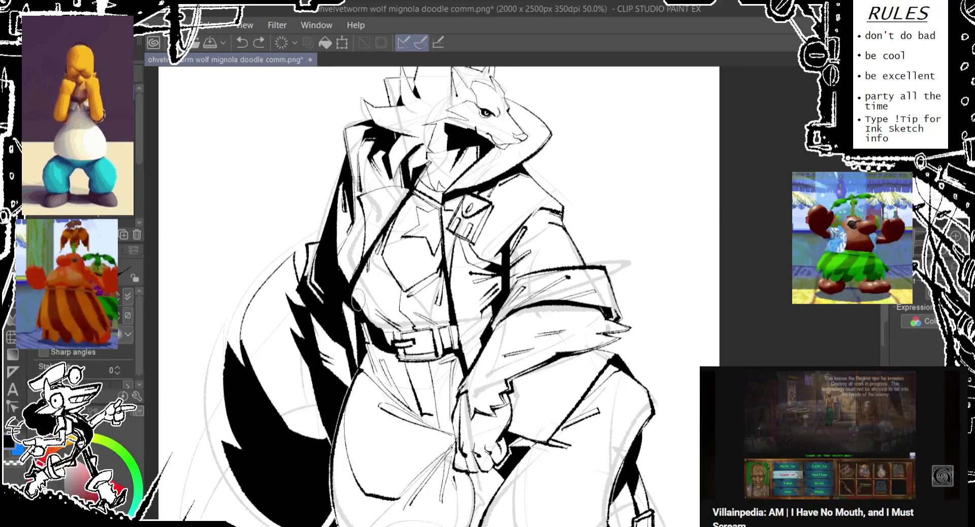
{"action": "key", "text": "ctrl+z"}
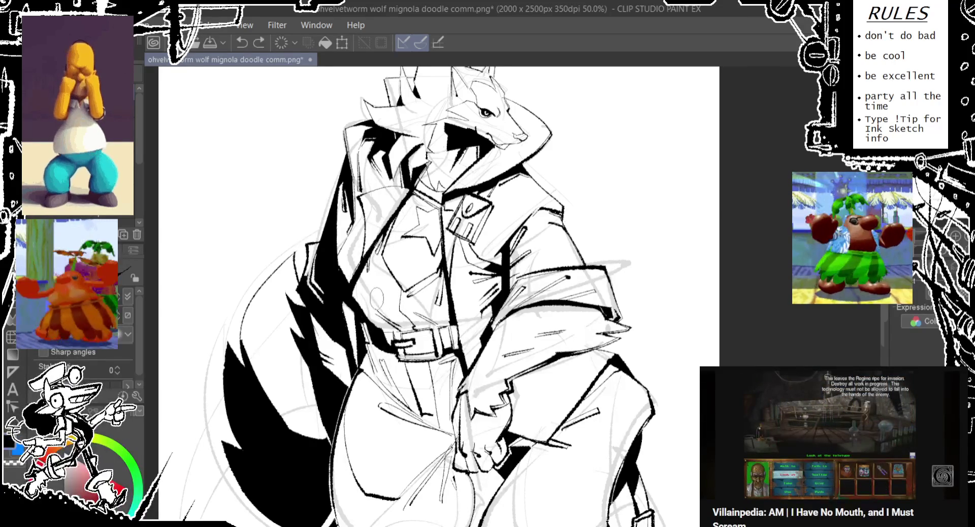
{"action": "scroll", "coordinate": [452, 256], "scroll_direction": "down", "scroll_amount": 1}
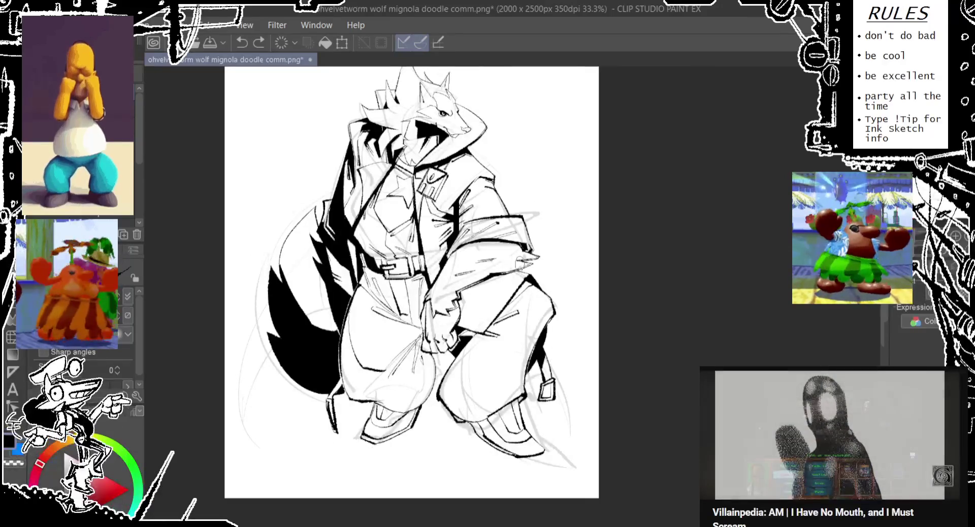
Step: Add a short dark mark at the coat sleeve edge, comparing it with undo and redo
{"action": "mouse_move", "coordinate": [490, 283]}
{"action": "left_mouse_down"}
{"action": "mouse_move", "coordinate": [463, 307]}
{"action": "mouse_move", "coordinate": [468, 294]}
{"action": "left_mouse_up"}
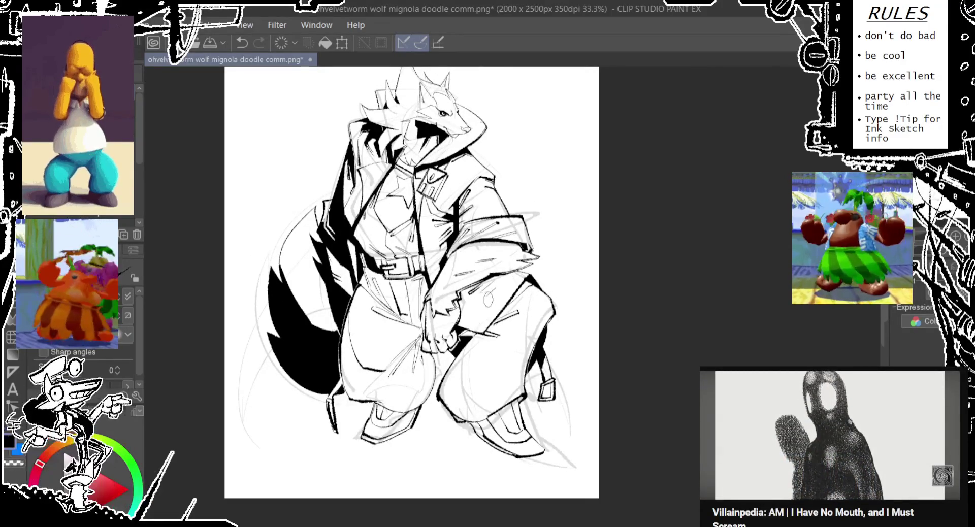
{"action": "scroll", "coordinate": [410, 294], "scroll_direction": "down", "scroll_amount": 2}
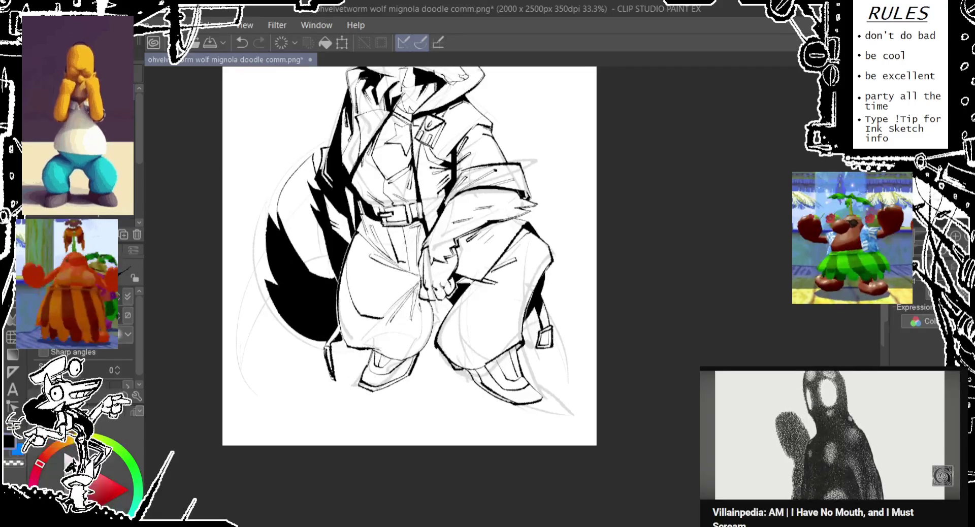
{"action": "key", "text": "g"}
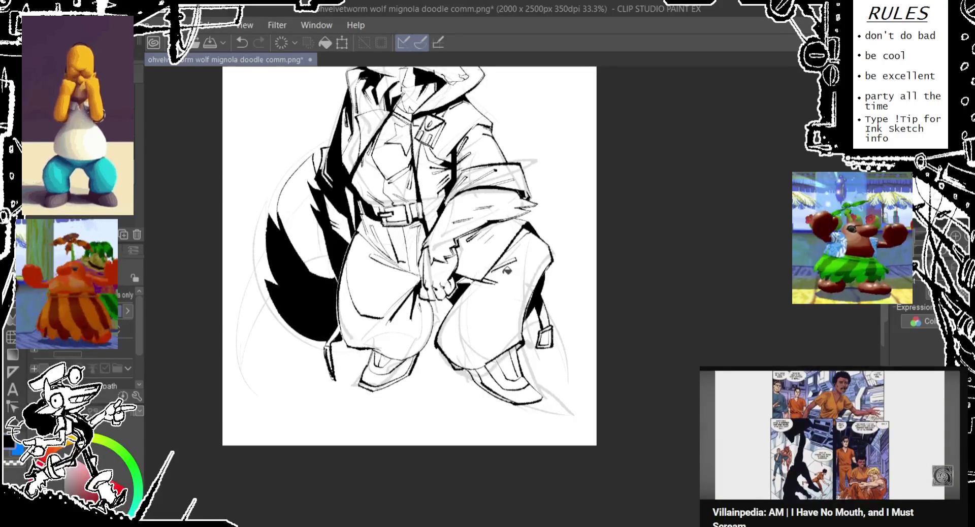
{"action": "key", "text": "ctrl+z"}
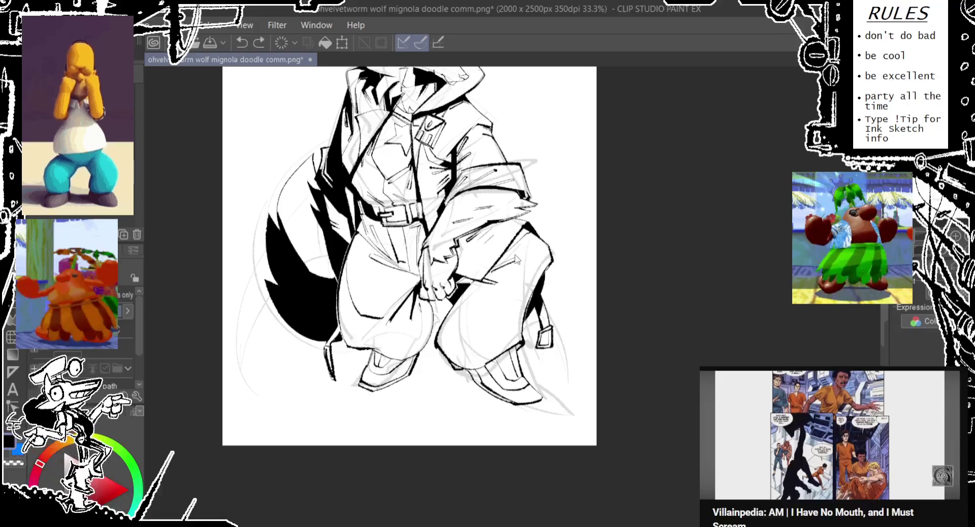
{"action": "key", "text": "ctrl+y"}
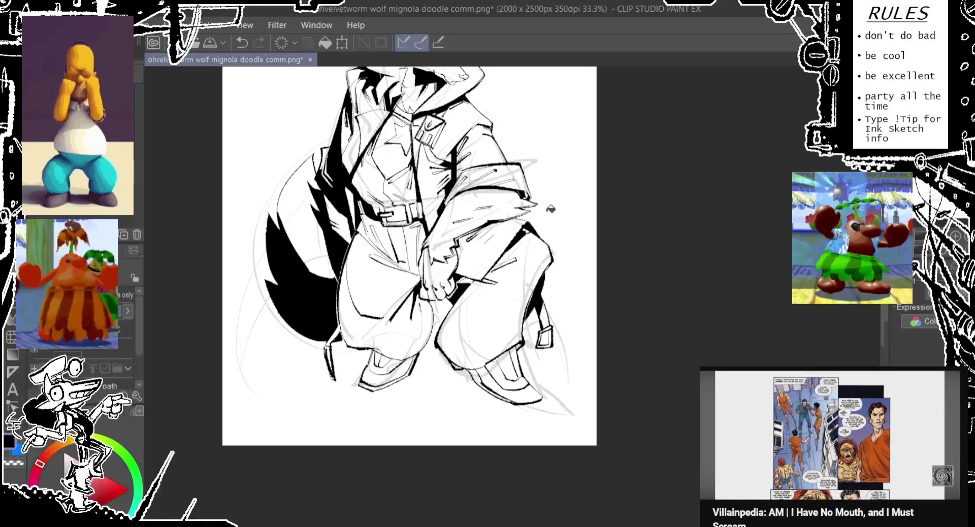
{"action": "key", "text": "ctrl+z"}
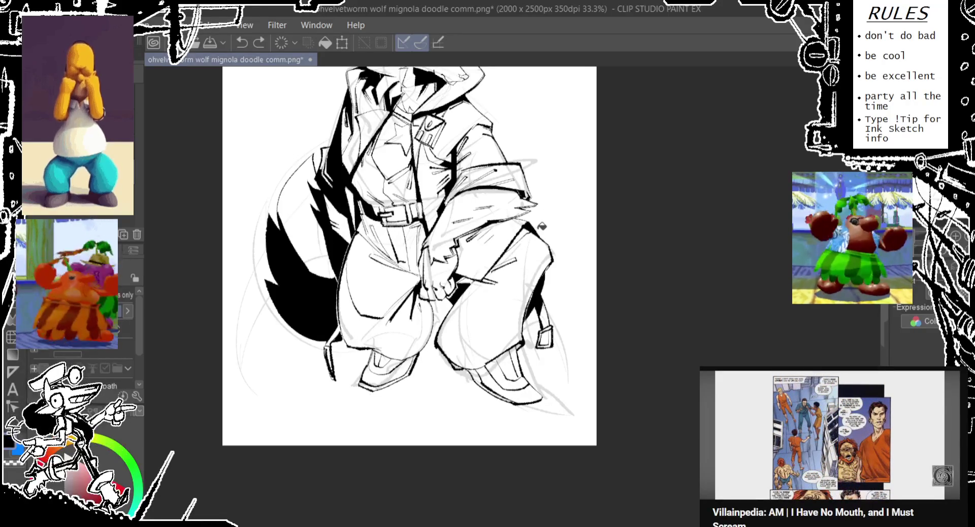
{"action": "key", "text": "ctrl+y"}
Step: Remove the coat-edge mark and recentre the full figure at 33.3%
{"action": "left_click_drag", "start_coordinate": [592, 189], "coordinate": [575, 244]}
{"action": "key", "text": "ctrl+z"}
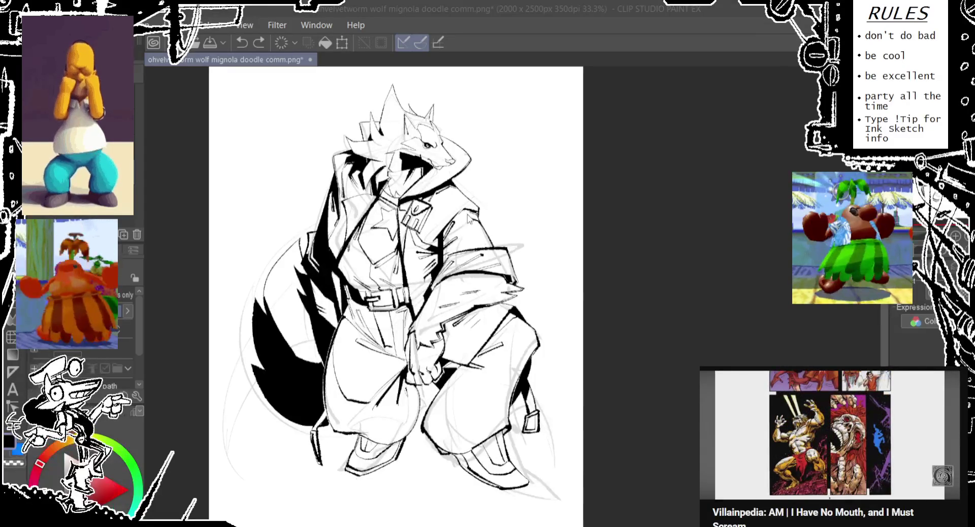
{"action": "left_click_drag", "start_coordinate": [711, 336], "coordinate": [740, 354]}
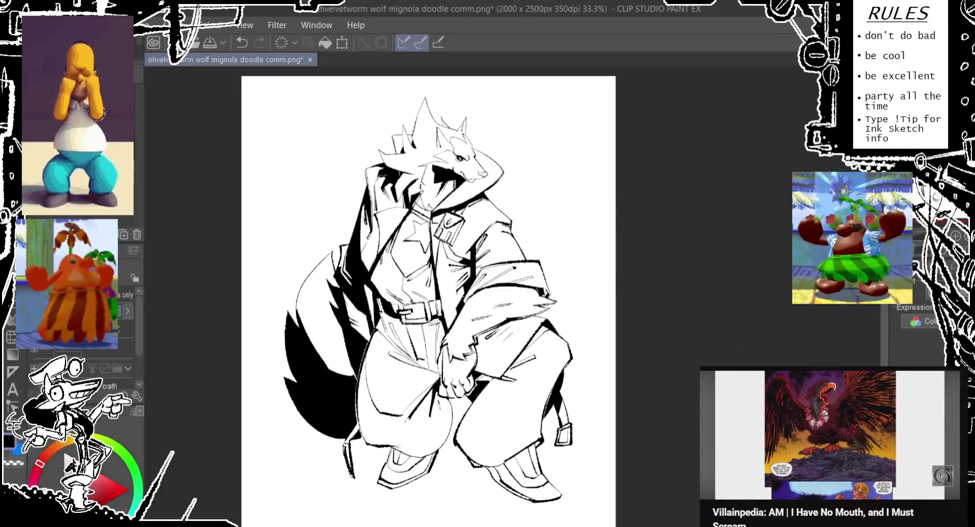
{"action": "scroll", "coordinate": [386, 187], "scroll_direction": "up", "scroll_amount": 2}
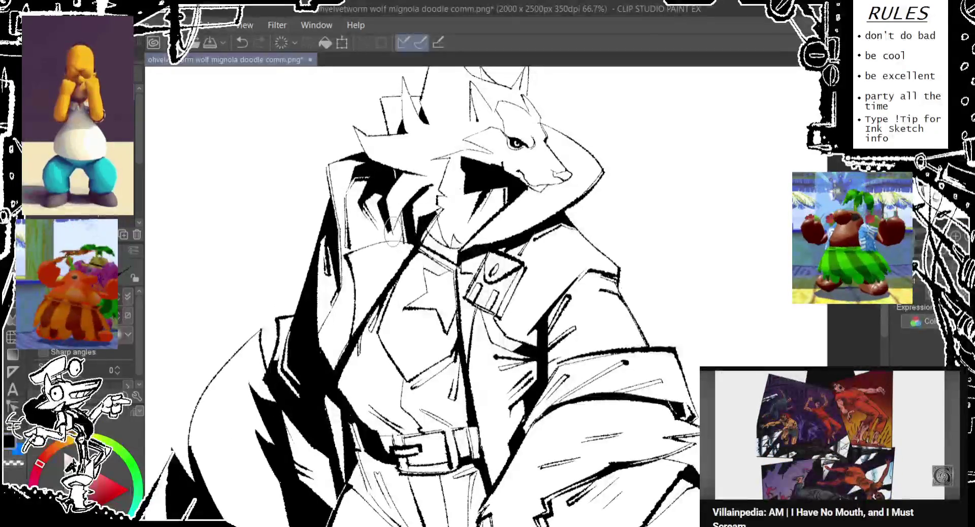
Step: Try new ink strokes along the collar, undoing the ones that miss
{"action": "key", "text": "ctrl+z"}
{"action": "left_click_drag", "start_coordinate": [389, 188], "coordinate": [394, 246]}
{"action": "key", "text": "ctrl+z"}
{"action": "left_click_drag", "start_coordinate": [404, 192], "coordinate": [410, 206]}
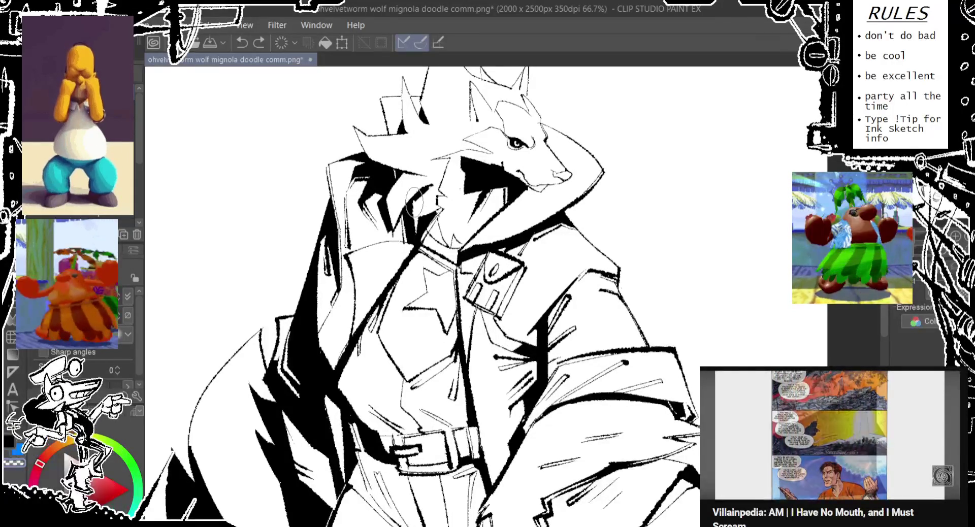
{"action": "left_click_drag", "start_coordinate": [414, 200], "coordinate": [435, 184]}
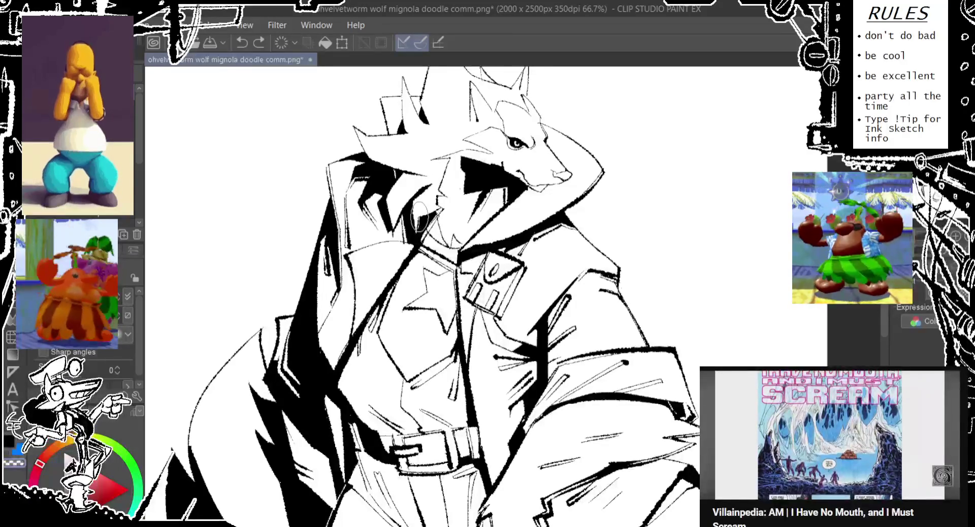
{"action": "key", "text": "ctrl+z"}
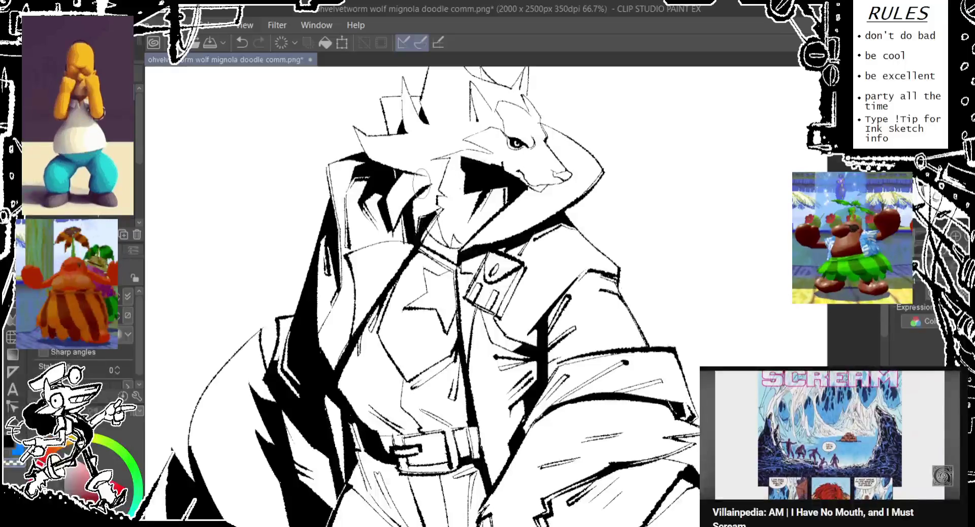
{"action": "key", "text": "ctrl+z"}
{"action": "key", "text": "ctrl+z"}
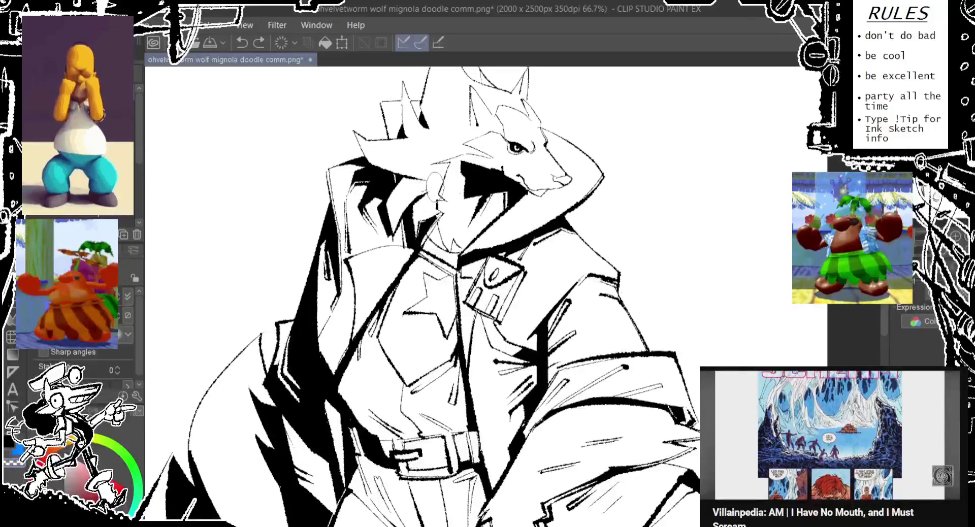
{"action": "key", "text": "ctrl+y"}
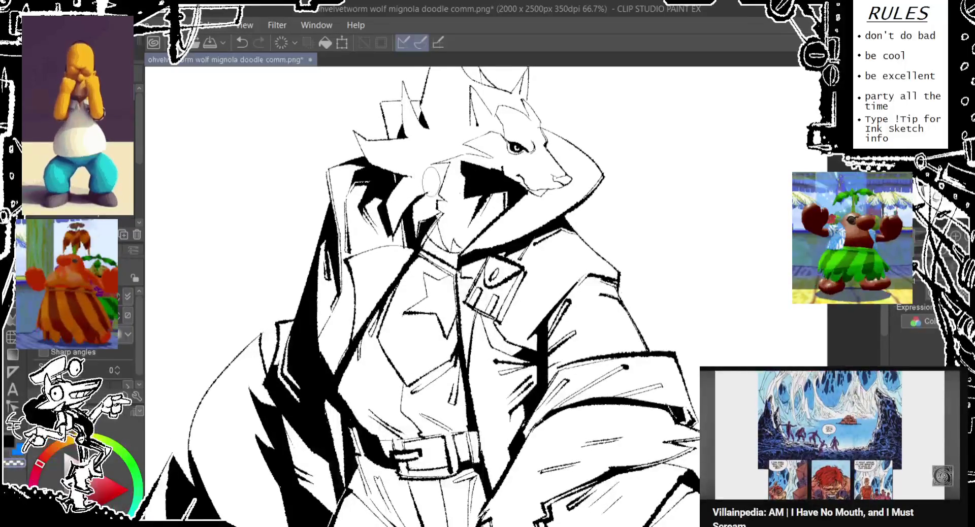
{"action": "key", "text": "ctrl+z"}
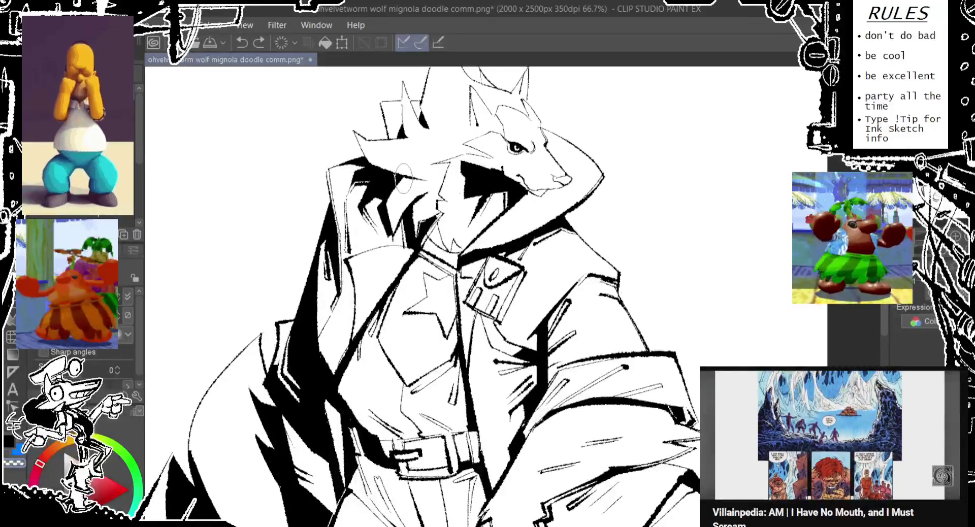
Step: Ink a black spike on the wolf's ear, redrawing it and then undoing it
{"action": "mouse_move", "coordinate": [417, 152]}
{"action": "left_mouse_down"}
{"action": "mouse_move", "coordinate": [413, 203]}
{"action": "mouse_move", "coordinate": [381, 224]}
{"action": "mouse_move", "coordinate": [378, 244]}
{"action": "mouse_move", "coordinate": [378, 213]}
{"action": "left_mouse_up"}
{"action": "key", "text": "ctrl+z"}
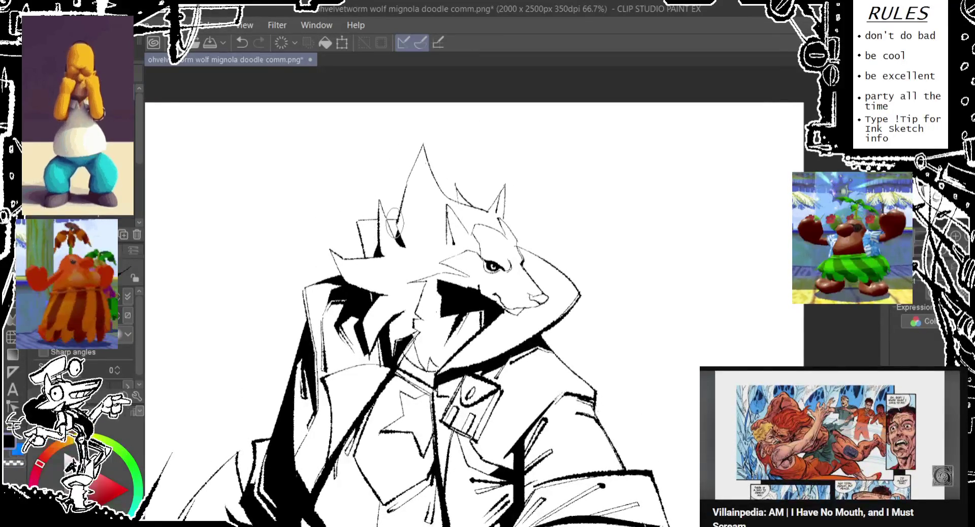
{"action": "left_click_drag", "start_coordinate": [378, 193], "coordinate": [401, 256]}
{"action": "key", "text": "ctrl+z"}
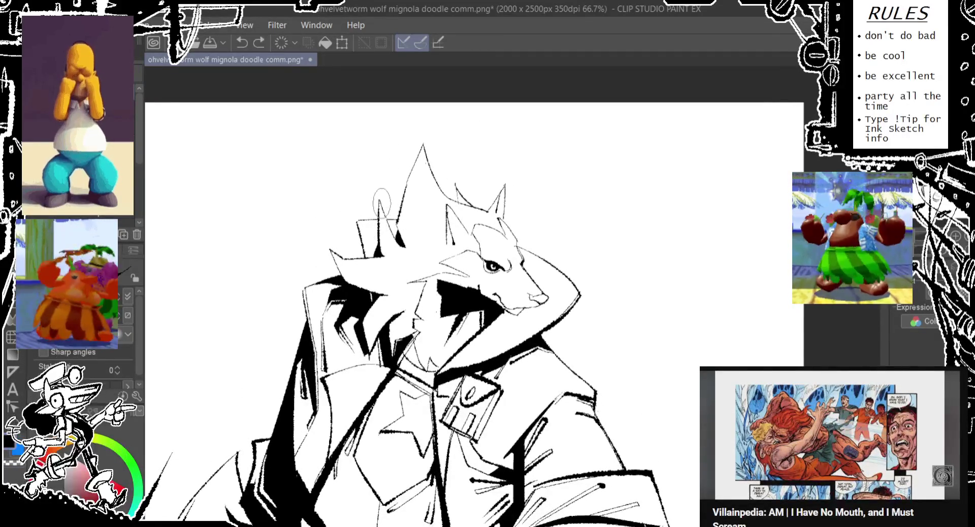
{"action": "left_click_drag", "start_coordinate": [378, 193], "coordinate": [404, 256]}
{"action": "key", "text": "ctrl+z"}
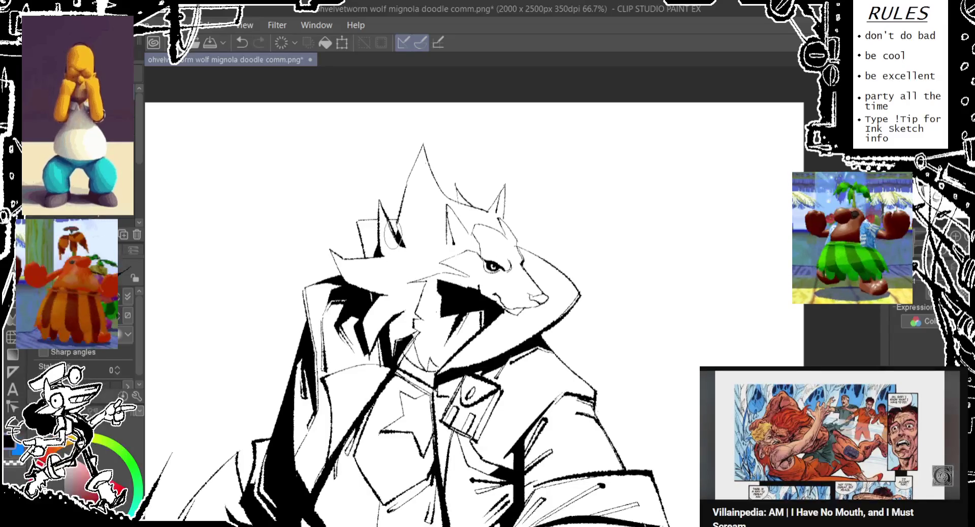
Step: Retry the ink line along the ear edge, undoing each attempt that misses
{"action": "scroll", "coordinate": [432, 206], "scroll_direction": "down", "scroll_amount": 3}
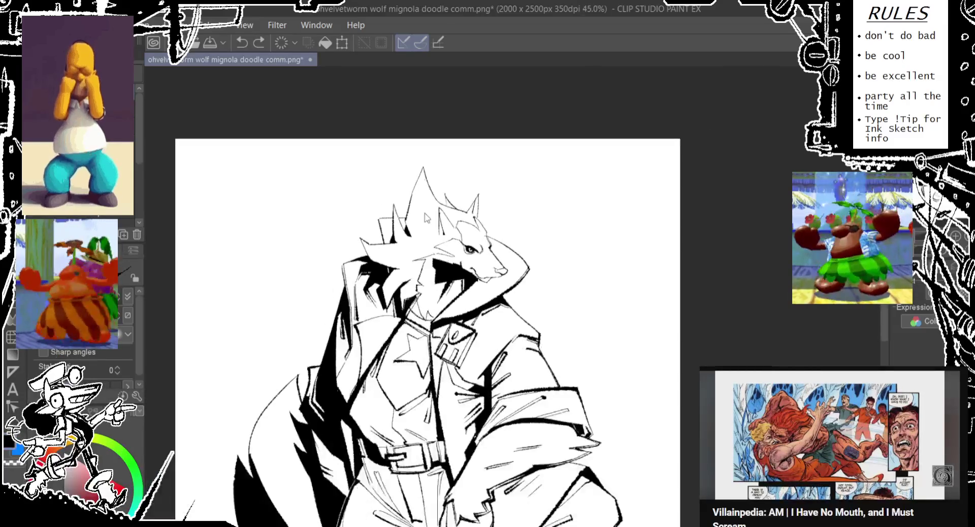
{"action": "scroll", "coordinate": [432, 205], "scroll_direction": "up", "scroll_amount": 3}
{"action": "scroll", "coordinate": [490, 243], "scroll_direction": "up", "scroll_amount": 1}
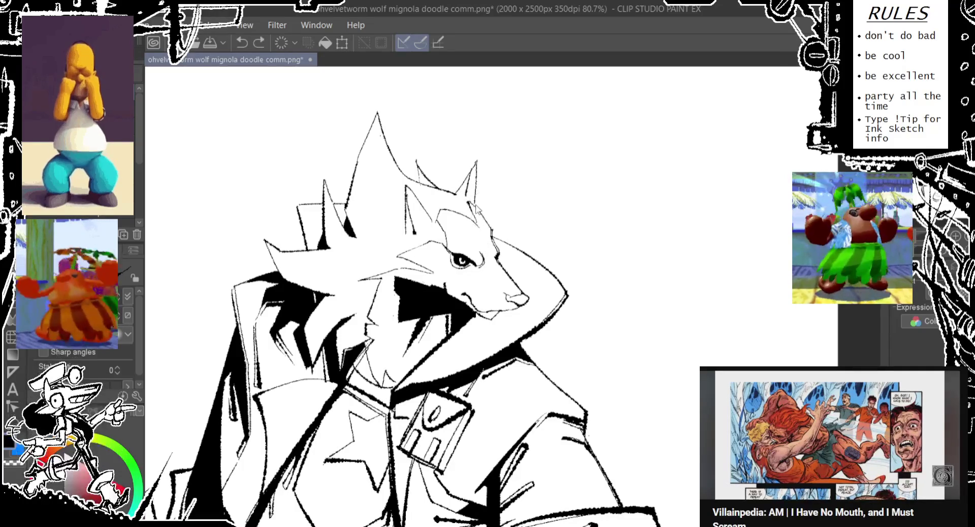
{"action": "left_click_drag", "start_coordinate": [476, 208], "coordinate": [487, 227]}
{"action": "key", "text": "ctrl+z"}
{"action": "left_click_drag", "start_coordinate": [466, 185], "coordinate": [491, 230]}
{"action": "key", "text": "ctrl+z"}
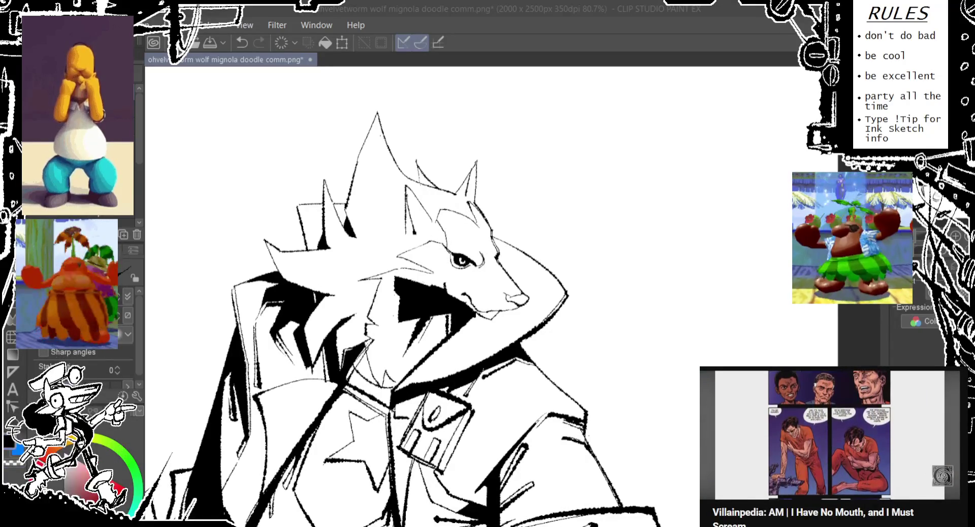
{"action": "mouse_move", "coordinate": [655, 359]}
{"action": "left_mouse_down"}
{"action": "mouse_move", "coordinate": [525, 392]}
{"action": "mouse_move", "coordinate": [414, 240]}
{"action": "left_mouse_up"}
{"action": "key", "text": "ctrl+z"}
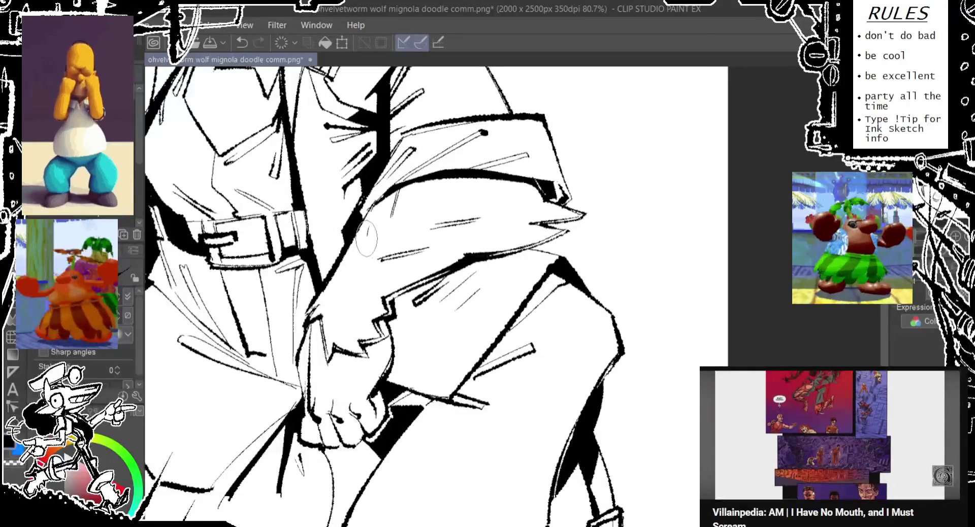
Step: Move to the lower body and compare the last stroke with undo and redo
{"action": "left_click_drag", "start_coordinate": [385, 247], "coordinate": [482, 276]}
{"action": "scroll", "coordinate": [482, 276], "scroll_direction": "down", "scroll_amount": 2}
{"action": "scroll", "coordinate": [432, 271], "scroll_direction": "down", "scroll_amount": 2}
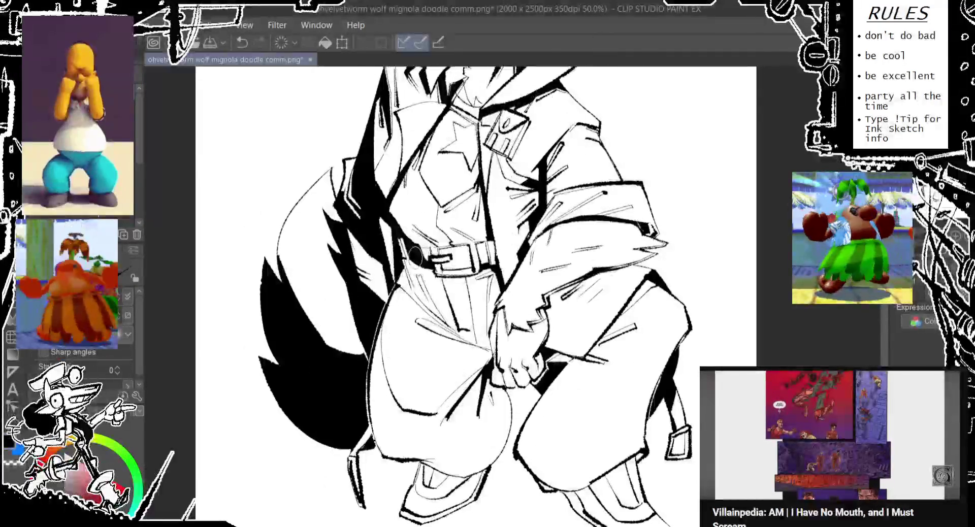
{"action": "scroll", "coordinate": [378, 265], "scroll_direction": "up", "scroll_amount": 3}
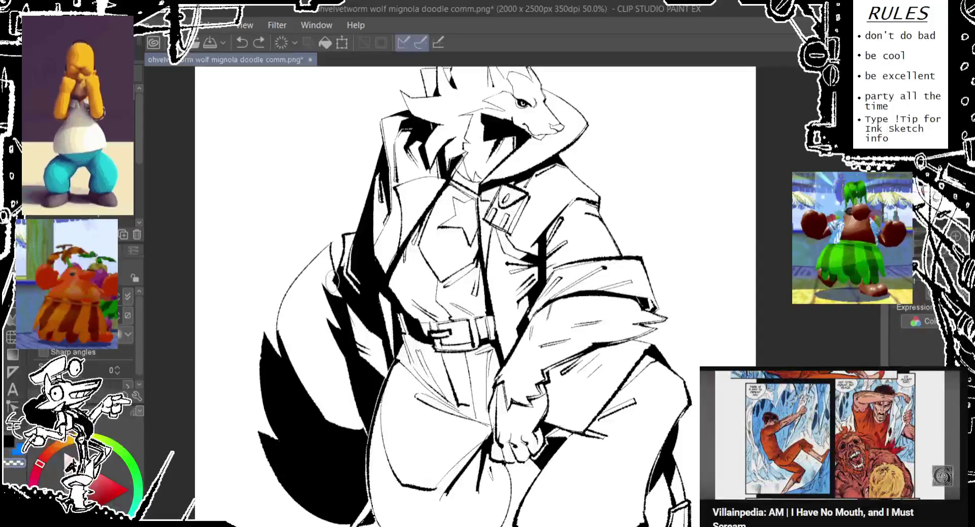
{"action": "scroll", "coordinate": [364, 325], "scroll_direction": "down", "scroll_amount": 2}
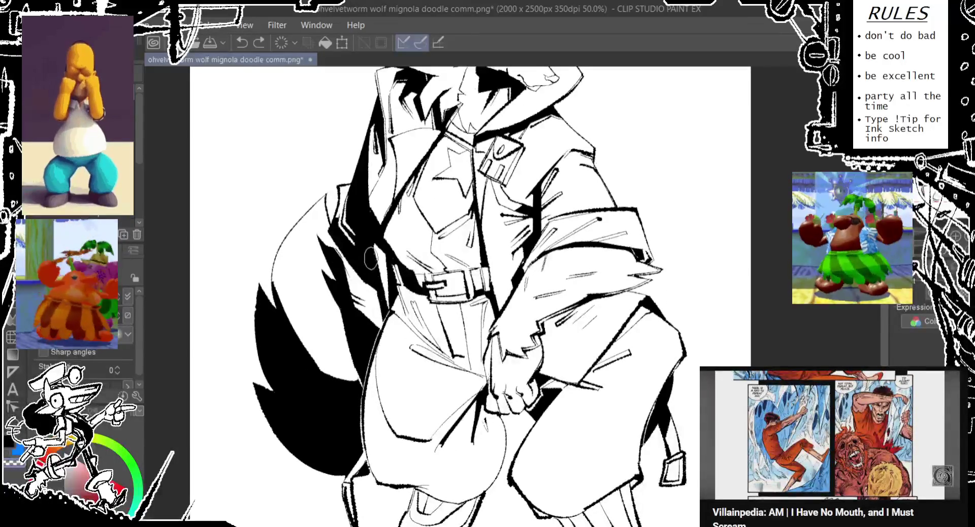
{"action": "key", "text": "ctrl+z"}
{"action": "key", "text": "ctrl+z"}
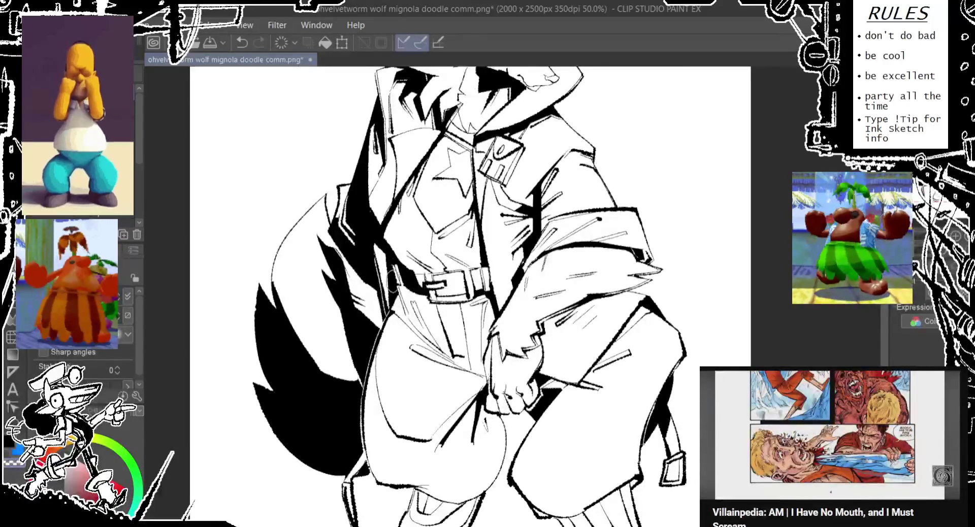
{"action": "key", "text": "ctrl+y"}
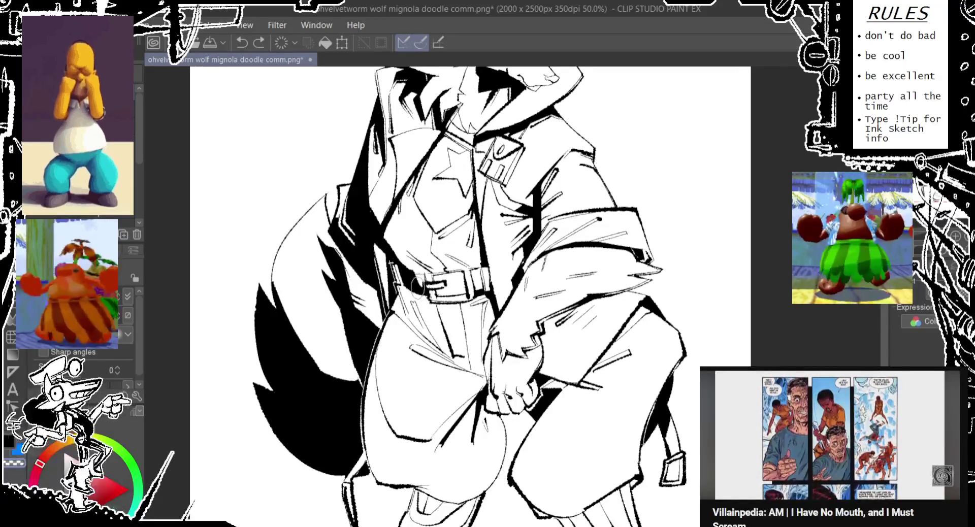
{"action": "scroll", "coordinate": [417, 281], "scroll_direction": "down", "scroll_amount": 1}
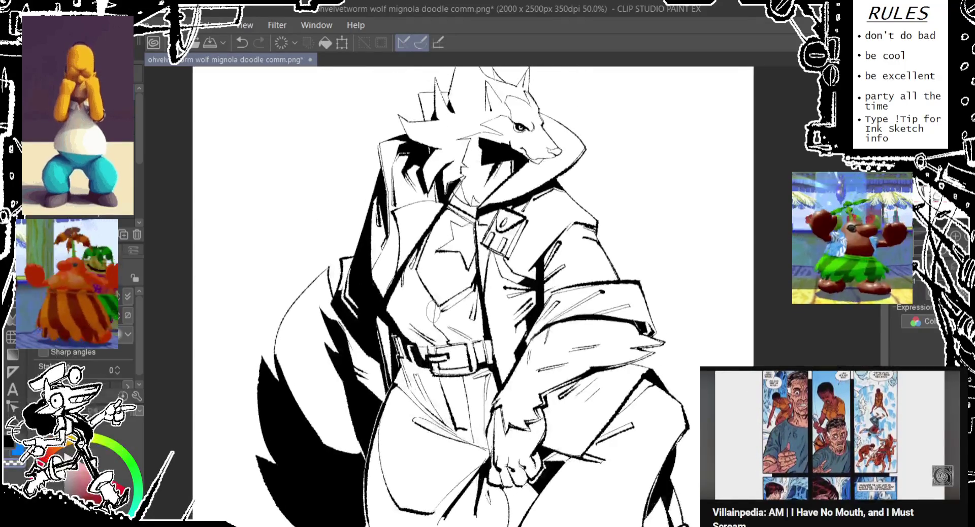
{"action": "scroll", "coordinate": [417, 281], "scroll_direction": "up", "scroll_amount": 1}
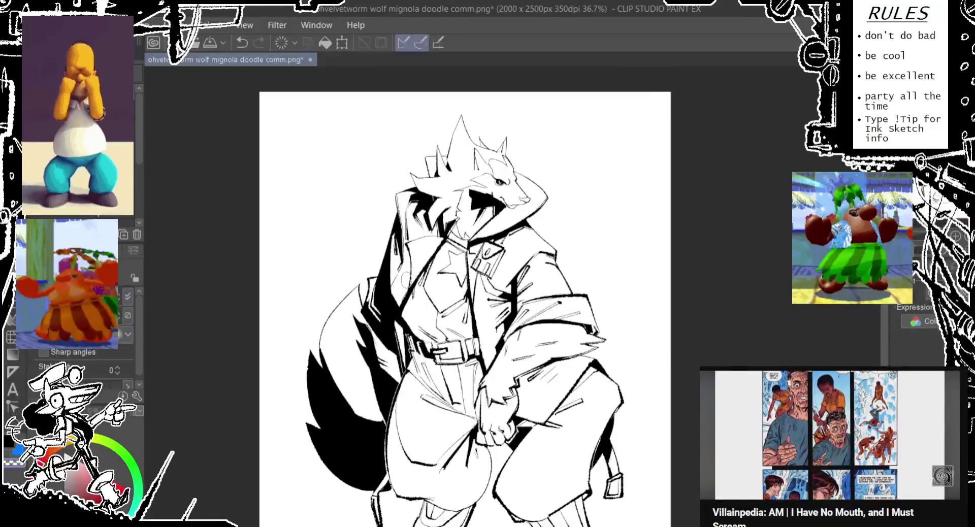
Step: Replace the small stroke at the jacket's edge with a redrawn one
{"action": "key", "text": "ctrl+z"}
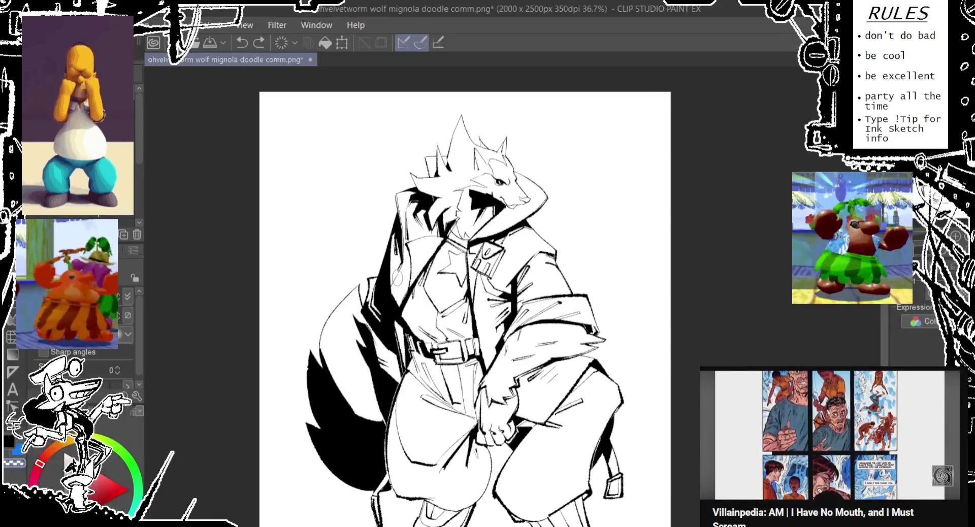
{"action": "left_click_drag", "start_coordinate": [395, 274], "coordinate": [396, 284]}
{"action": "mouse_move", "coordinate": [544, 252]}
{"action": "left_mouse_down"}
{"action": "mouse_move", "coordinate": [477, 245]}
{"action": "mouse_move", "coordinate": [452, 257]}
{"action": "mouse_move", "coordinate": [464, 247]}
{"action": "left_mouse_up"}
{"action": "key", "text": "ctrl+z"}
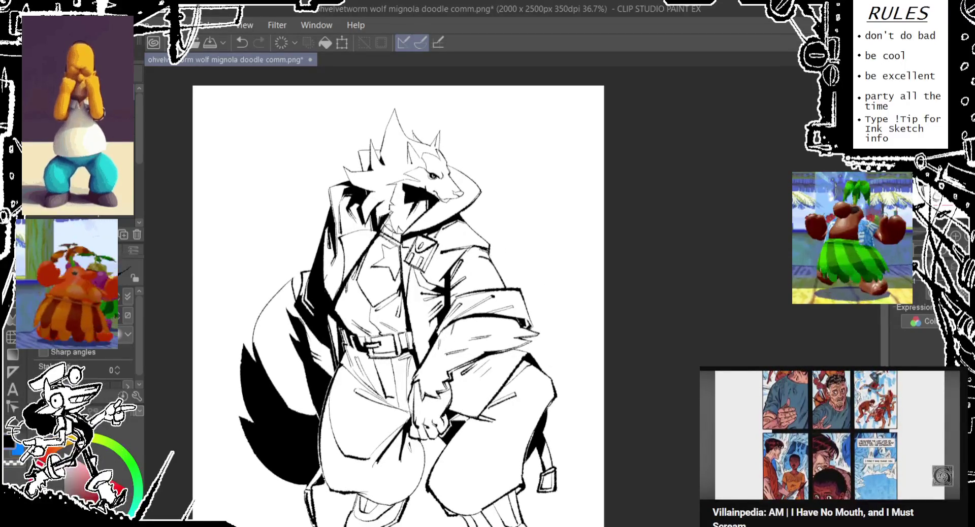
Step: Try a short collar stroke, then check the whole wolf before returning to 50% zoom
{"action": "left_click_drag", "start_coordinate": [437, 218], "coordinate": [441, 232]}
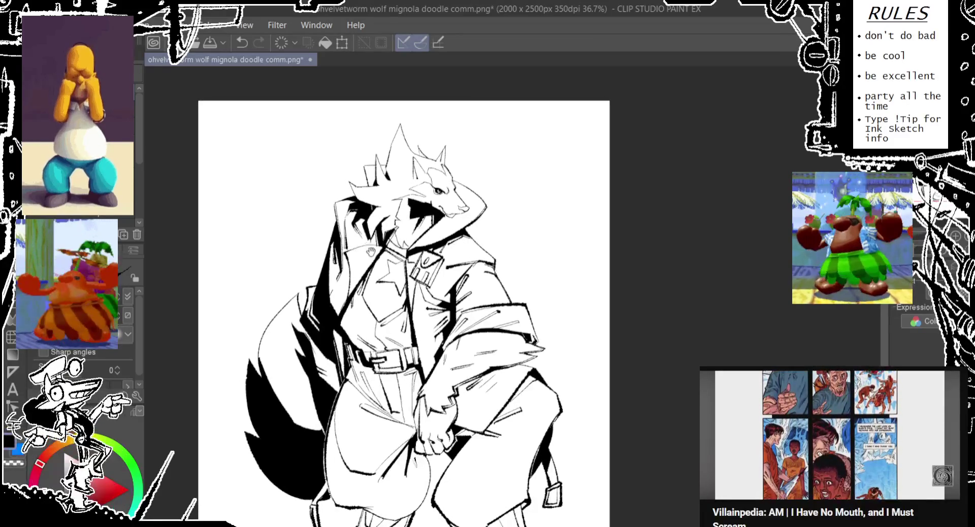
{"action": "scroll", "coordinate": [345, 247], "scroll_direction": "up", "scroll_amount": 2}
{"action": "mouse_move", "coordinate": [346, 246]}
{"action": "left_mouse_down"}
{"action": "mouse_move", "coordinate": [396, 238]}
{"action": "mouse_move", "coordinate": [320, 254]}
{"action": "mouse_move", "coordinate": [398, 236]}
{"action": "mouse_move", "coordinate": [325, 252]}
{"action": "mouse_move", "coordinate": [337, 243]}
{"action": "left_mouse_up"}
{"action": "key", "text": "ctrl+z"}
{"action": "key", "text": "ctrl+z"}
{"action": "key", "text": "ctrl+z"}
{"action": "key", "text": "ctrl+z"}
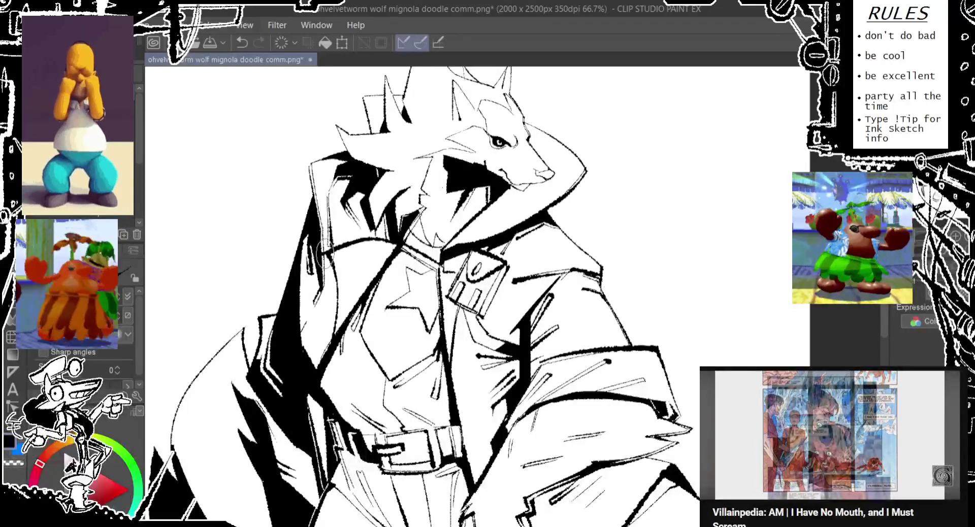
{"action": "key", "text": "ctrl+minus"}
{"action": "key", "text": "ctrl+minus"}
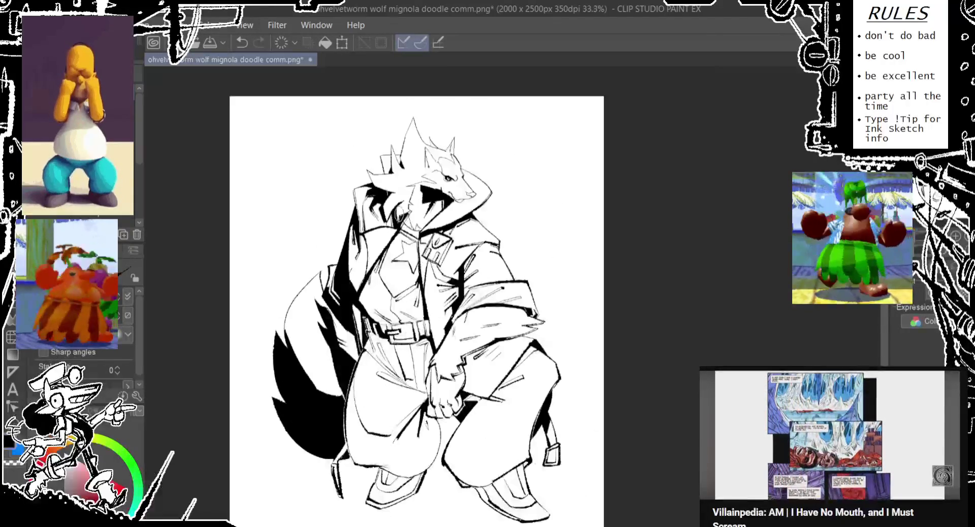
{"action": "left_click_drag", "start_coordinate": [399, 401], "coordinate": [392, 388]}
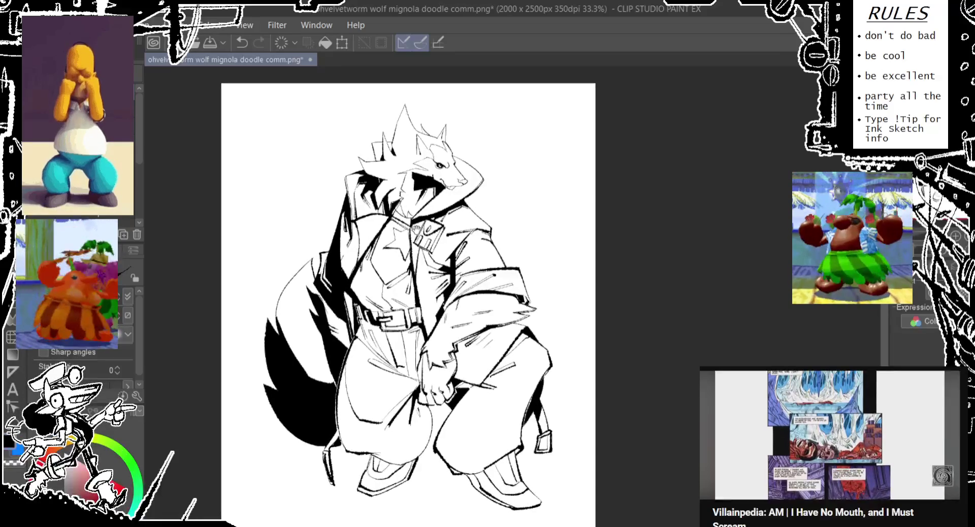
{"action": "key", "text": "ctrl+plus"}
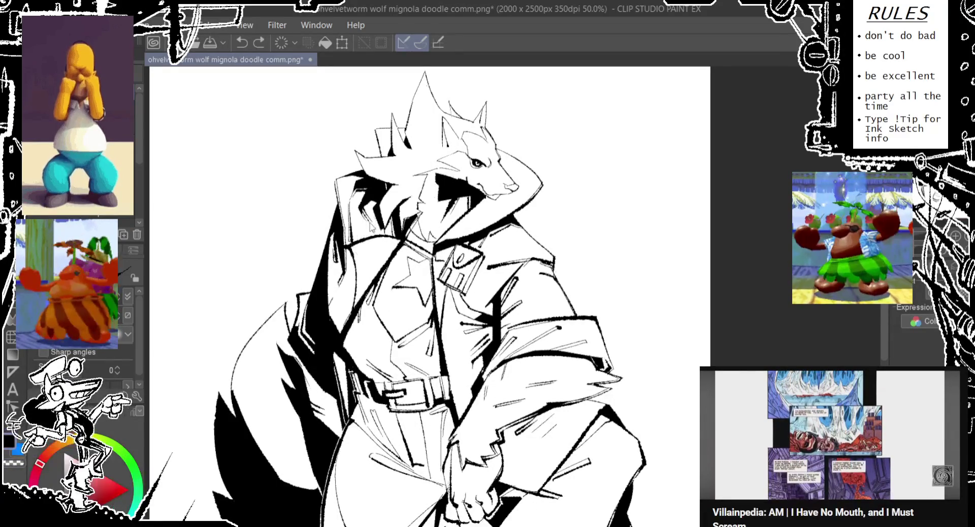
Step: Retry short ink strokes near the wolf's neck, undoing each attempt
{"action": "key", "text": "ctrl+z"}
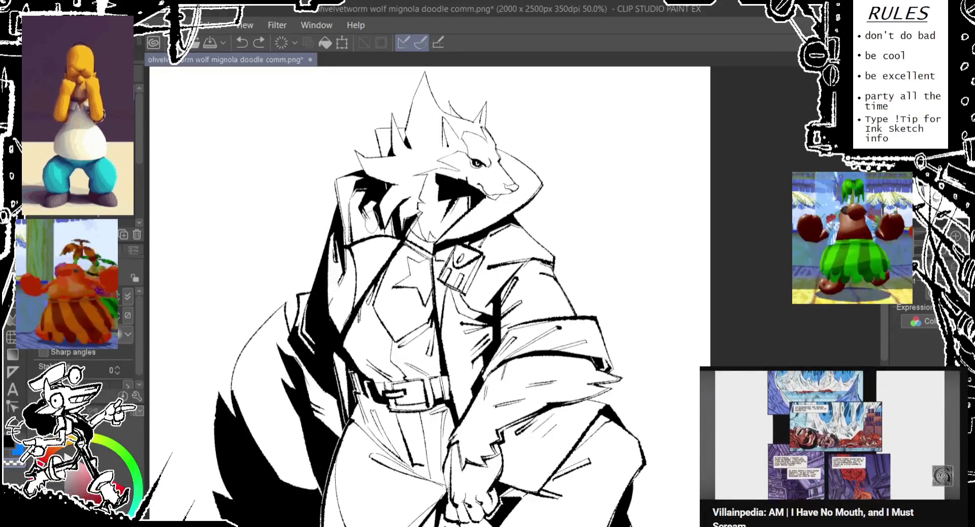
{"action": "key", "text": "ctrl+z"}
{"action": "left_click_drag", "start_coordinate": [356, 221], "coordinate": [358, 254]}
{"action": "key", "text": "ctrl+z"}
{"action": "key", "text": "ctrl+z"}
{"action": "key", "text": "ctrl+z"}
{"action": "left_click_drag", "start_coordinate": [363, 218], "coordinate": [360, 245]}
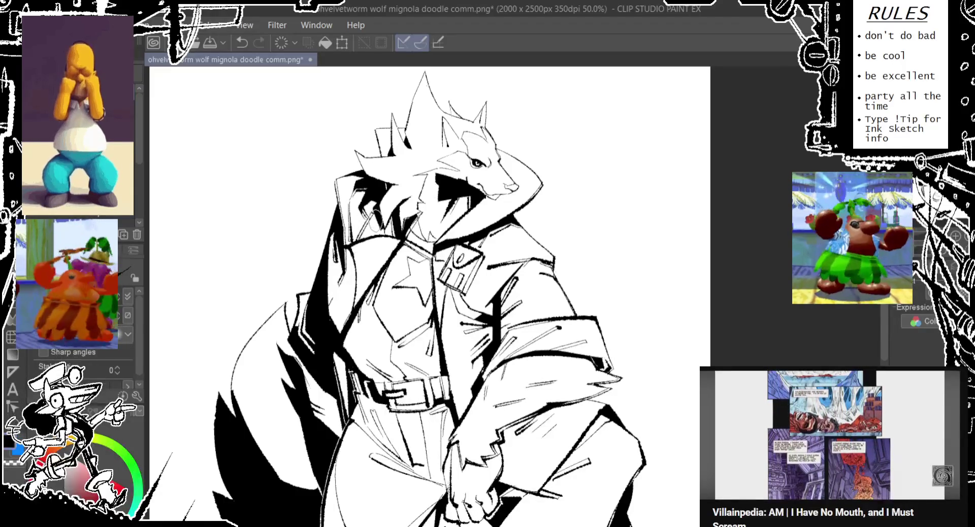
{"action": "key", "text": "ctrl+z"}
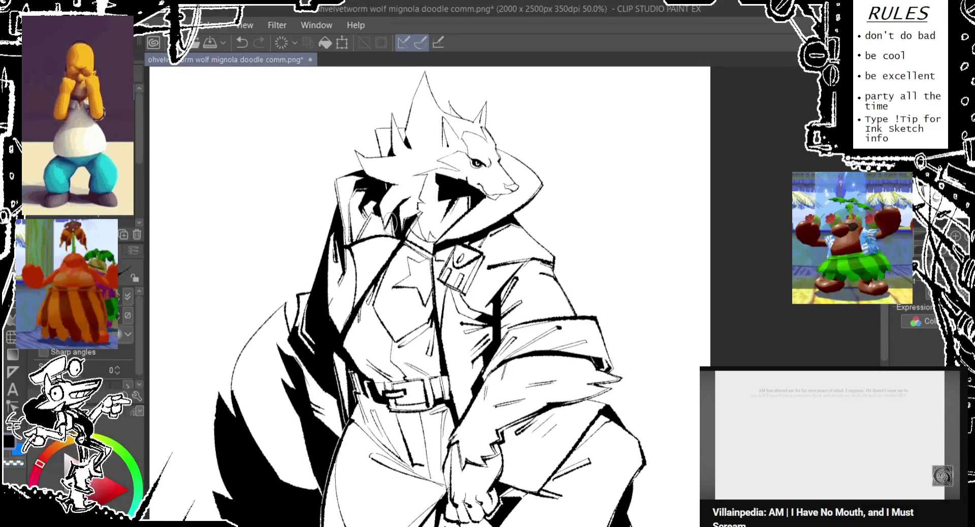
{"action": "key", "text": "ctrl+z"}
{"action": "mouse_move", "coordinate": [395, 219]}
{"action": "left_mouse_down"}
{"action": "mouse_move", "coordinate": [389, 239]}
{"action": "mouse_move", "coordinate": [358, 249]}
{"action": "left_mouse_up"}
{"action": "key", "text": "ctrl+z"}
{"action": "key", "text": "ctrl+z"}
{"action": "key", "text": "ctrl+z"}
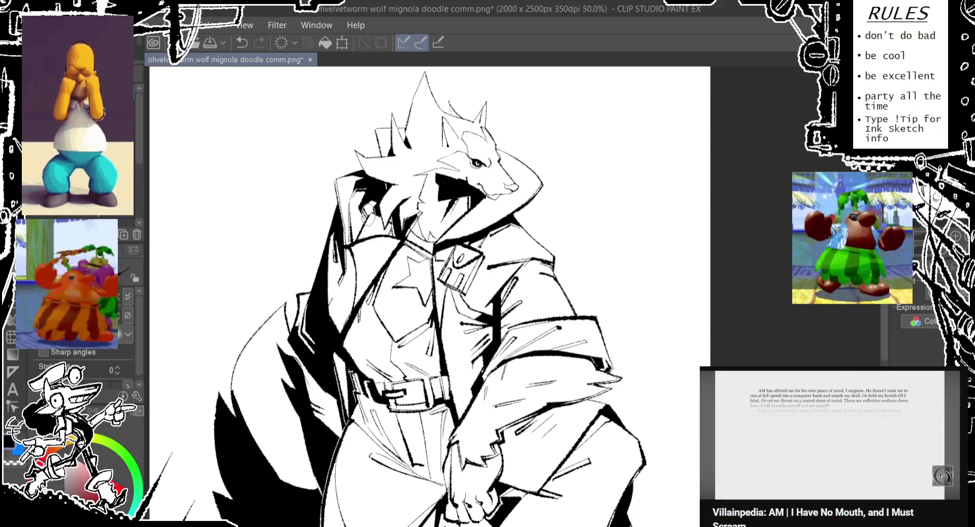
Step: Redraw small marks on the coat collar, undoing the ones that don't fit
{"action": "key", "text": "ctrl+z"}
{"action": "mouse_move", "coordinate": [392, 234]}
{"action": "left_mouse_down"}
{"action": "mouse_move", "coordinate": [390, 217]}
{"action": "mouse_move", "coordinate": [365, 218]}
{"action": "mouse_move", "coordinate": [371, 236]}
{"action": "left_mouse_up"}
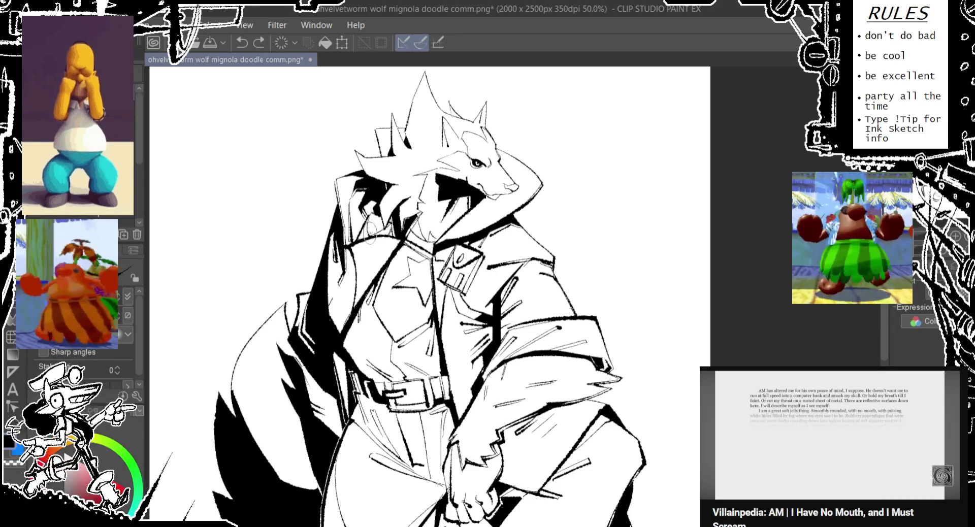
{"action": "key", "text": "ctrl+z"}
{"action": "left_click_drag", "start_coordinate": [375, 216], "coordinate": [370, 218]}
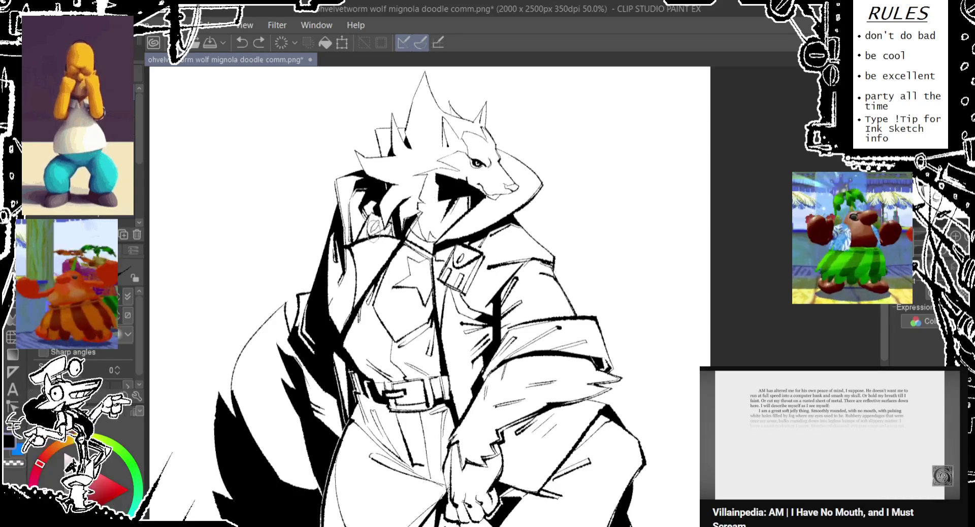
{"action": "mouse_move", "coordinate": [372, 217]}
{"action": "left_mouse_down"}
{"action": "mouse_move", "coordinate": [382, 213]}
{"action": "mouse_move", "coordinate": [362, 247]}
{"action": "left_mouse_up"}
{"action": "key", "text": "ctrl+z"}
{"action": "key", "text": "ctrl+z"}
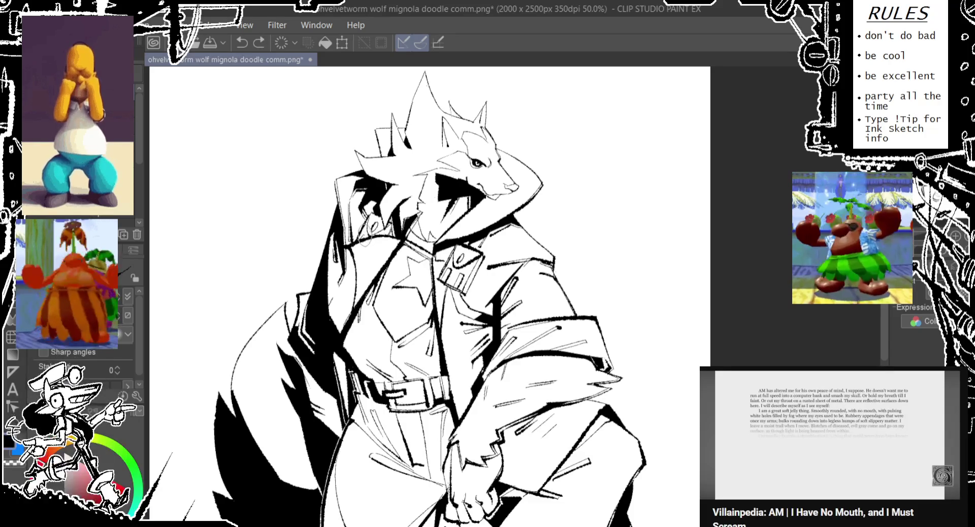
{"action": "left_click_drag", "start_coordinate": [358, 260], "coordinate": [360, 248]}
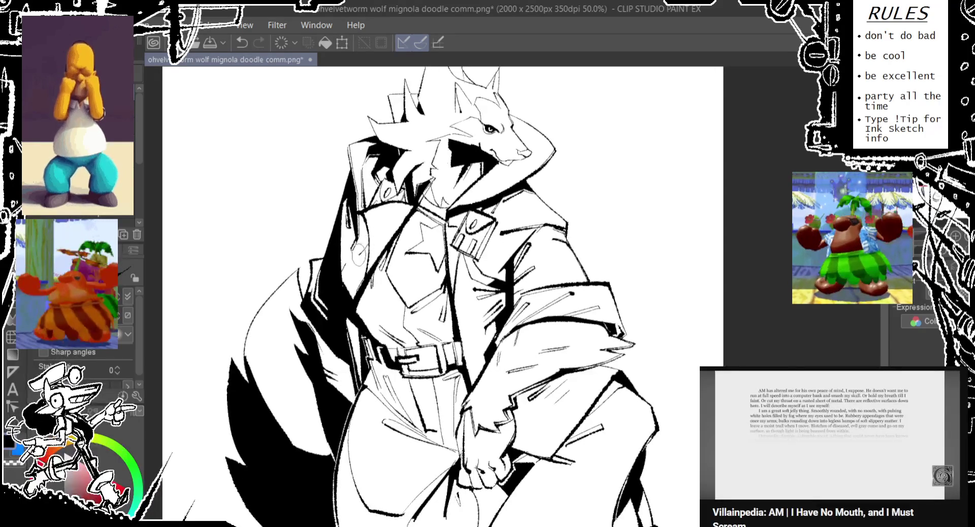
{"action": "key", "text": "ctrl+z"}
{"action": "key", "text": "ctrl+z"}
Step: Try small strokes by the collar and along the coat edge, undoing the rejects
{"action": "left_click_drag", "start_coordinate": [344, 260], "coordinate": [340, 252]}
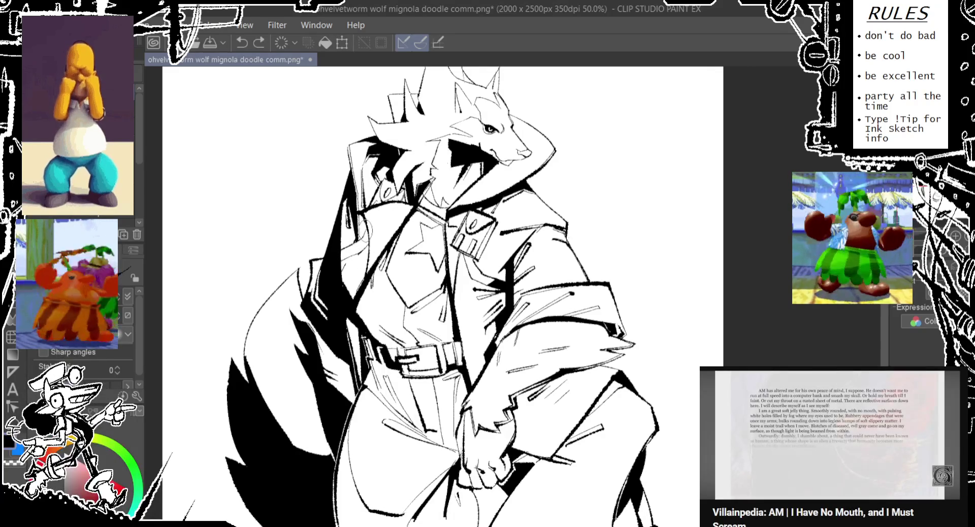
{"action": "mouse_move", "coordinate": [367, 224]}
{"action": "left_mouse_down"}
{"action": "mouse_move", "coordinate": [368, 252]}
{"action": "mouse_move", "coordinate": [334, 251]}
{"action": "left_mouse_up"}
{"action": "key", "text": "ctrl+z"}
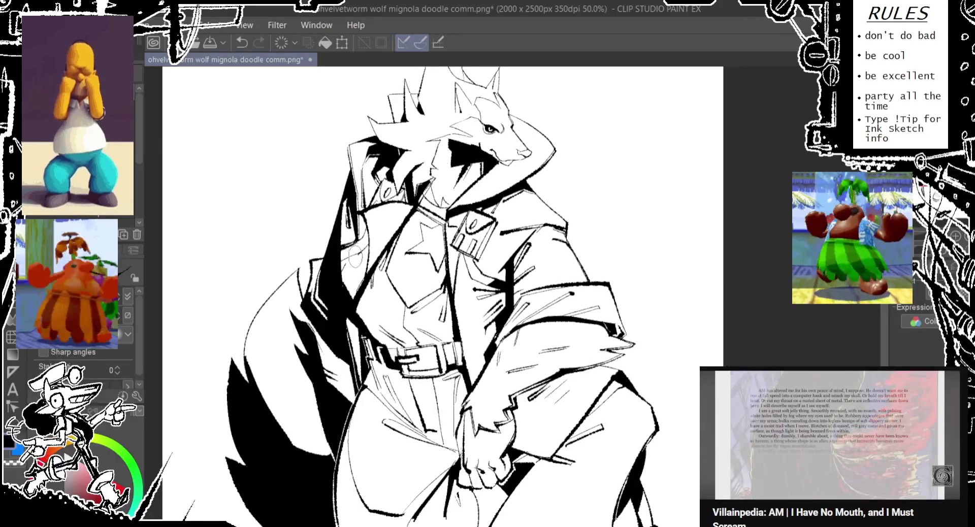
{"action": "key", "text": "ctrl+z"}
{"action": "left_click_drag", "start_coordinate": [334, 254], "coordinate": [337, 269]}
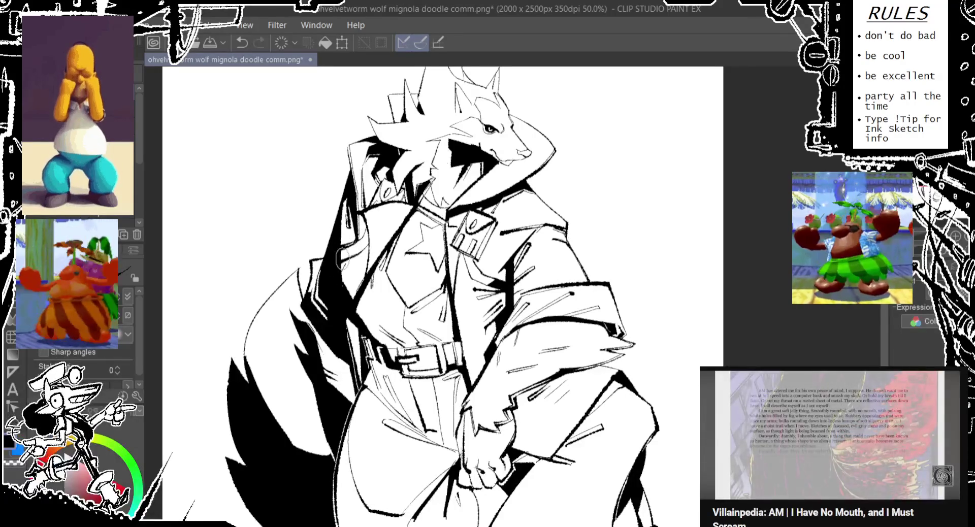
{"action": "key", "text": "ctrl+z"}
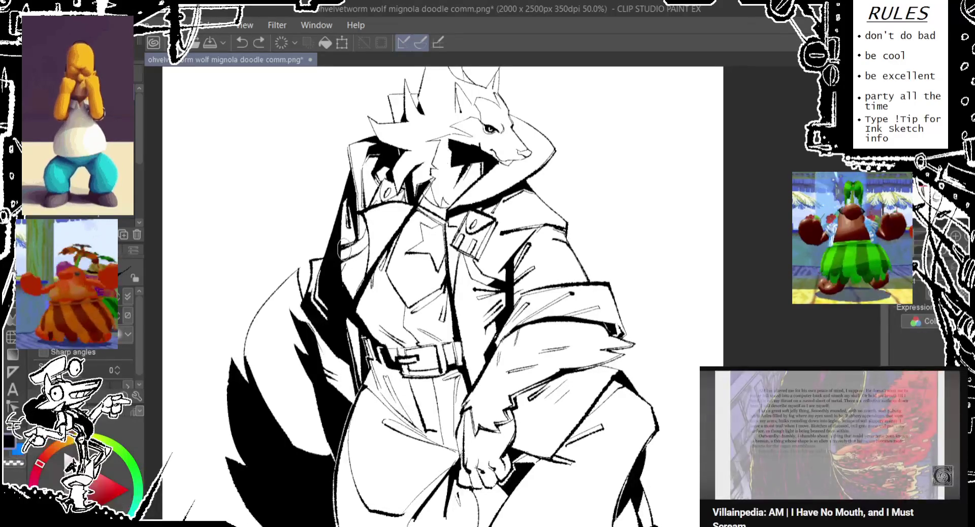